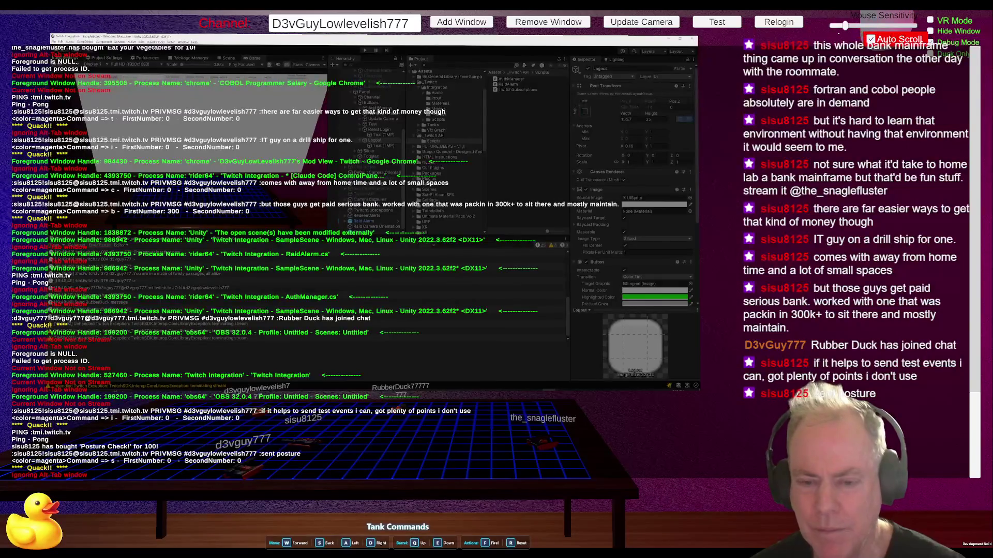
- Bring the Twitch Mod View window forward and hide the debug log console
{"action": "key", "text": "alt+Tab"}
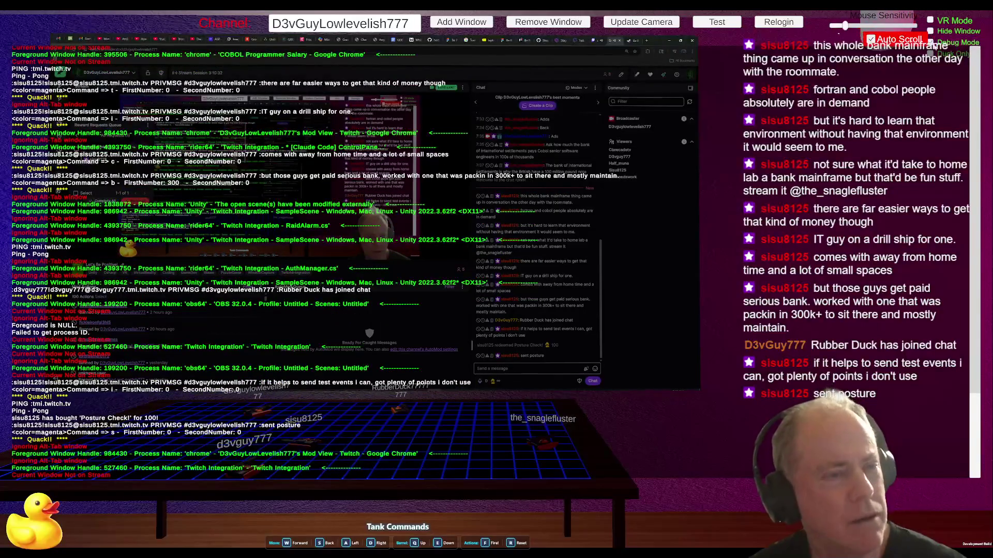
{"action": "left_click", "coordinate": [931, 43]}
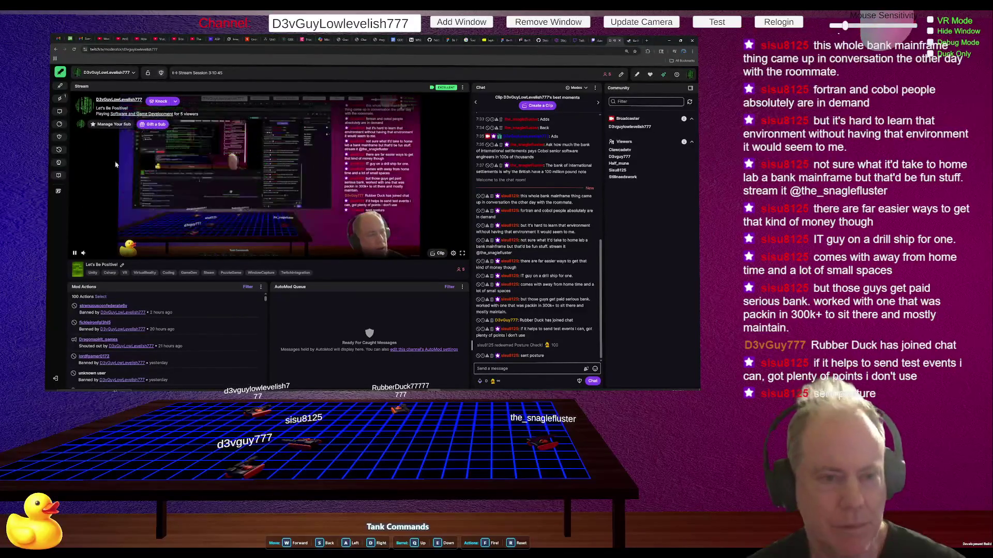
- Complete the Posture Check! request in the Reward Requests Queue, then restore the debug log
{"action": "left_click", "coordinate": [59, 125]}
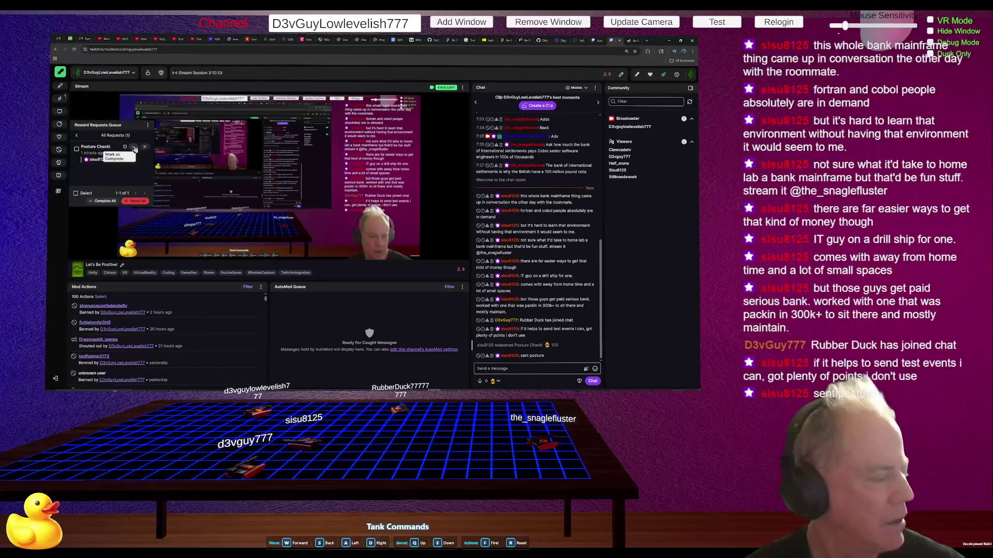
{"action": "left_click", "coordinate": [134, 147]}
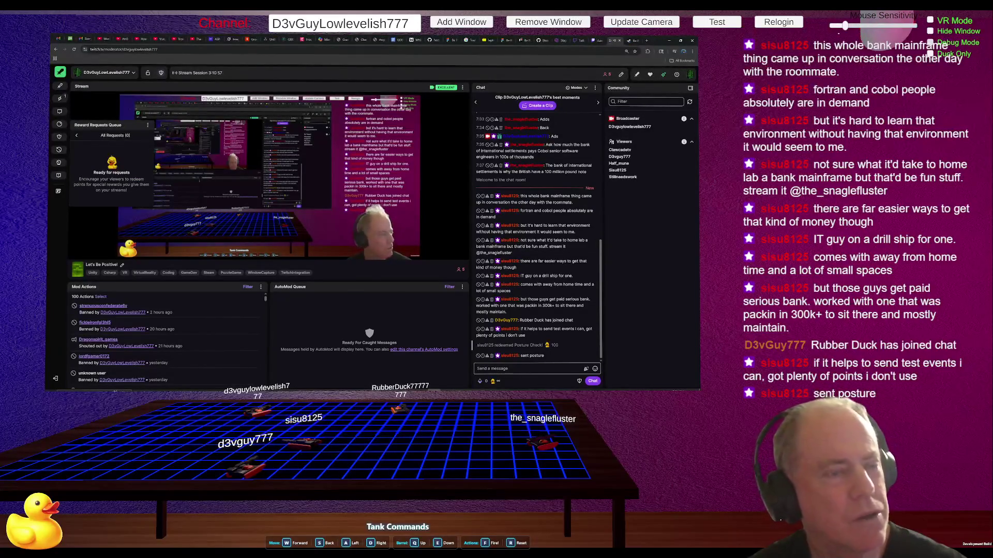
{"action": "key", "text": "grave"}
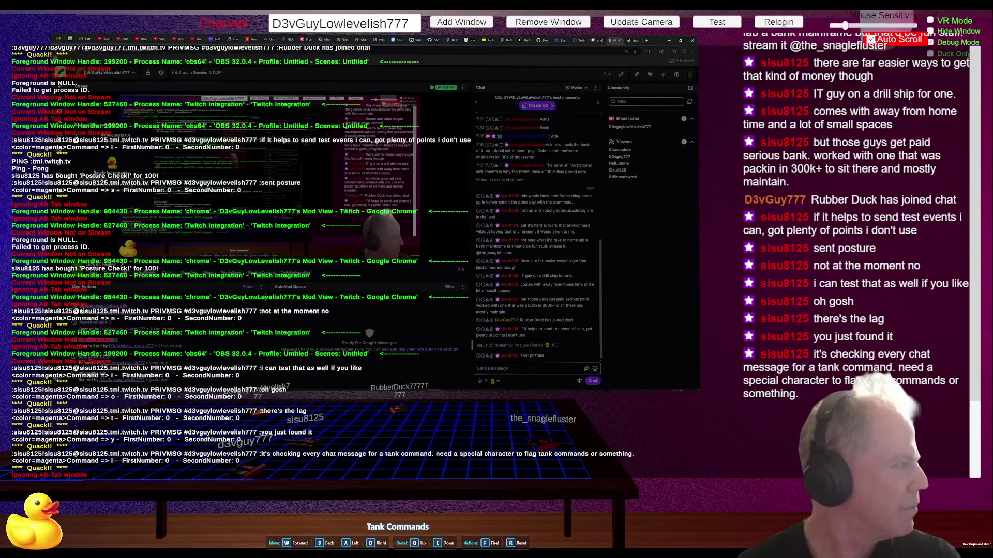
- Switch to Rider and jump to the not-on-stream log line in WindowSelector.cs
{"action": "key", "text": "alt+Tab"}
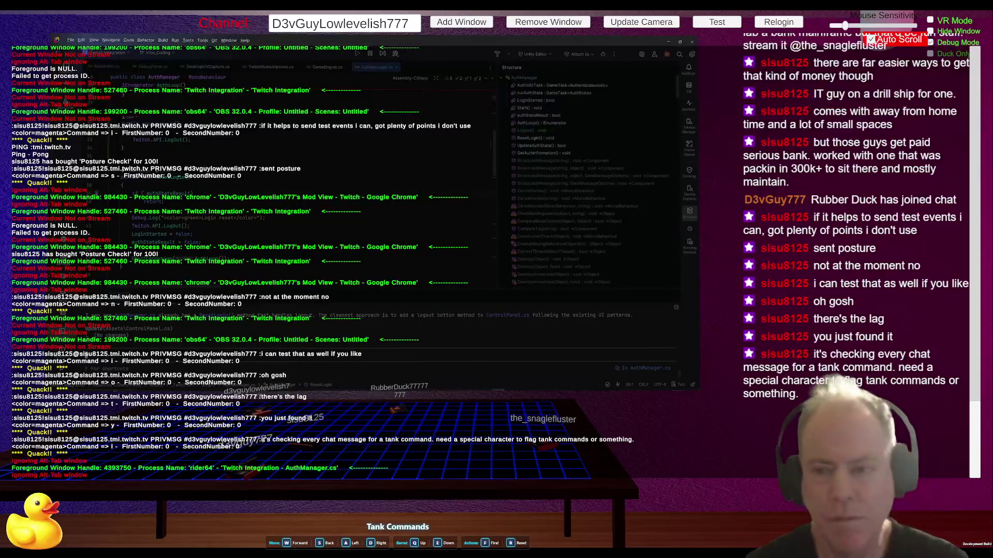
{"action": "key", "text": "Return"}
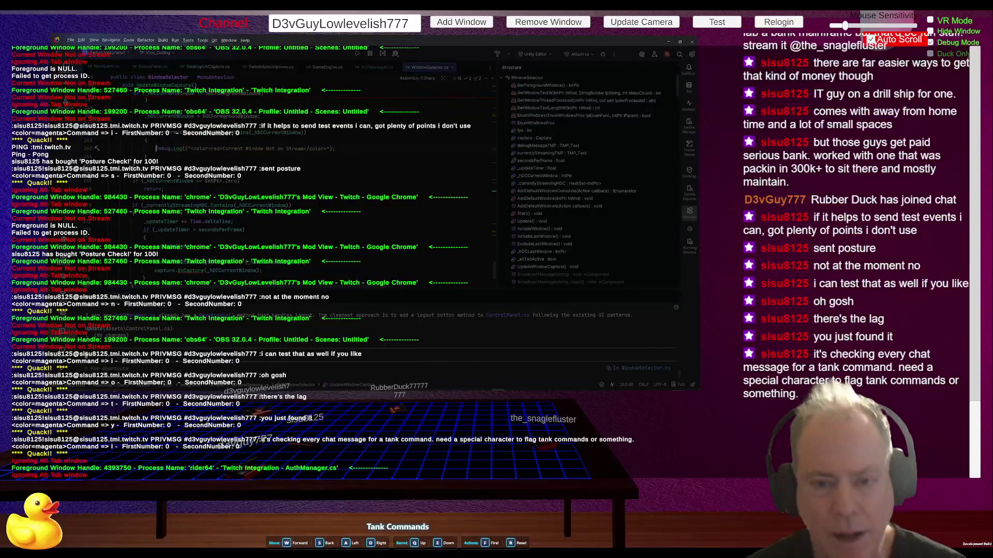
- Comment out the not-on-stream and 'Ignoring Alt-Tab' Debug.Log lines in WindowSelector.cs
{"action": "key", "text": "ctrl+slash"}
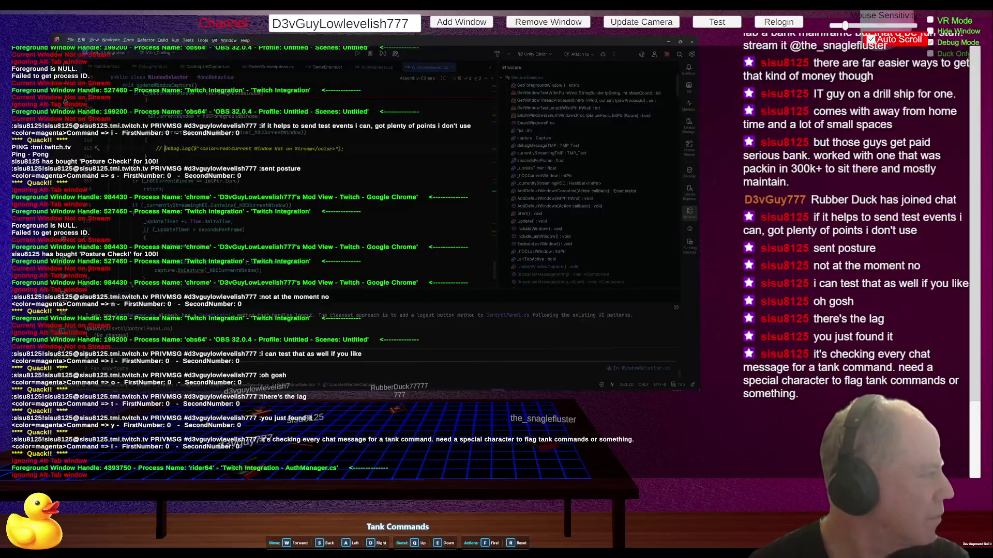
{"action": "key", "text": "ctrl+f"}
{"action": "type", "text": "ignori"}
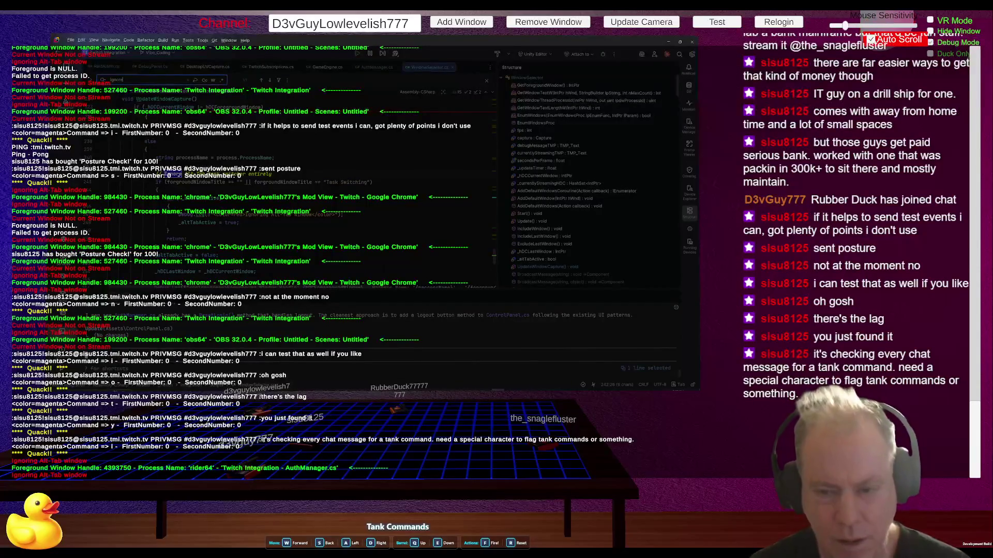
{"action": "key", "text": "Escape"}
{"action": "key", "text": "ctrl+slash"}
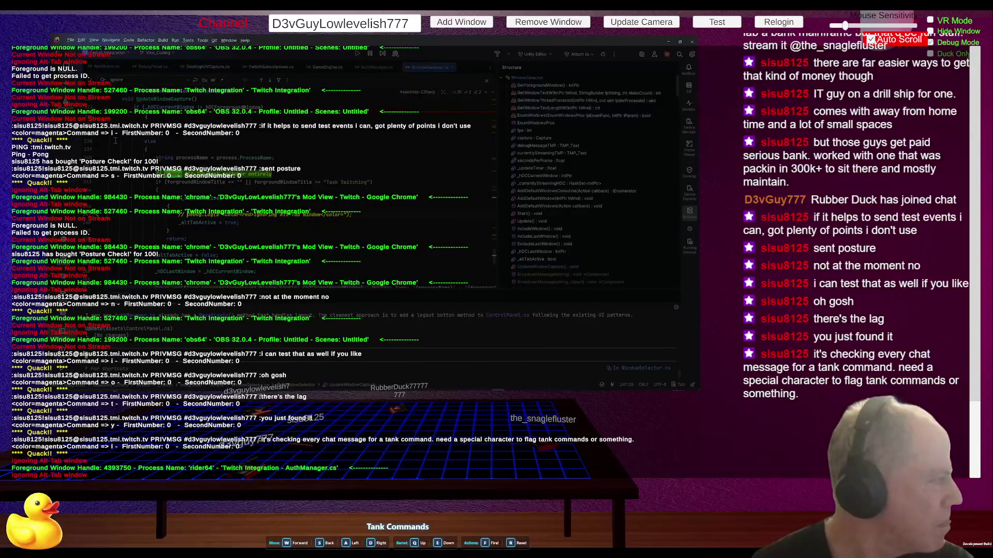
- Search the file for 'mana' and bring up GameEngine.cs
{"action": "key", "text": "ctrl+f"}
{"action": "type", "text": "managedt"}
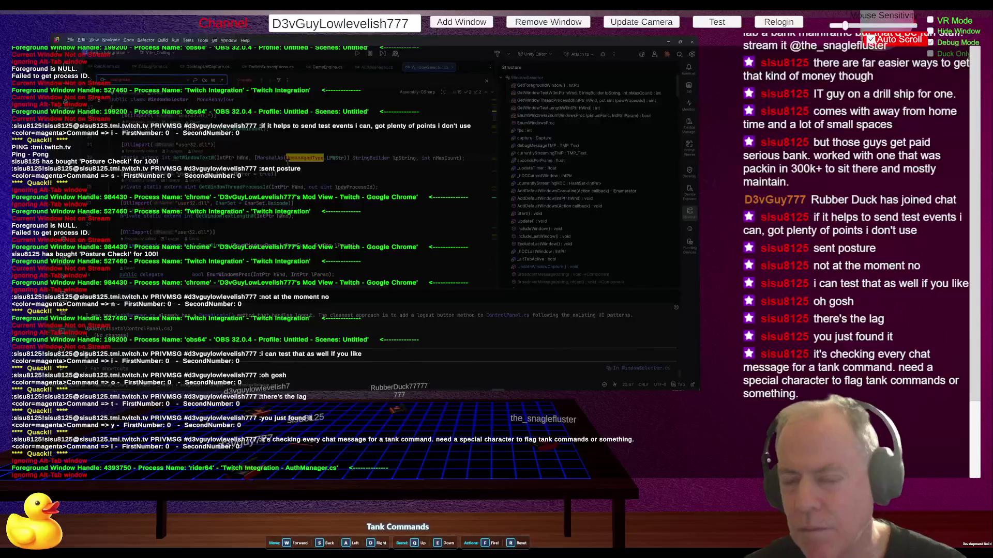
{"action": "left_click", "coordinate": [327, 67]}
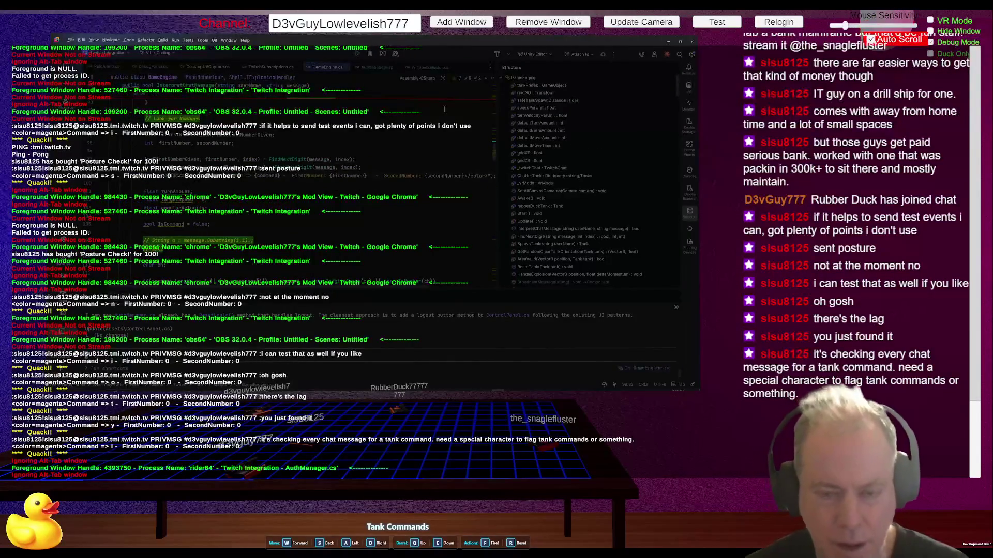
- Reword the GameEngine.cs command log line with 'ch' and '=>', then Build and Run in Unity
{"action": "double_click", "coordinate": [444, 109]}
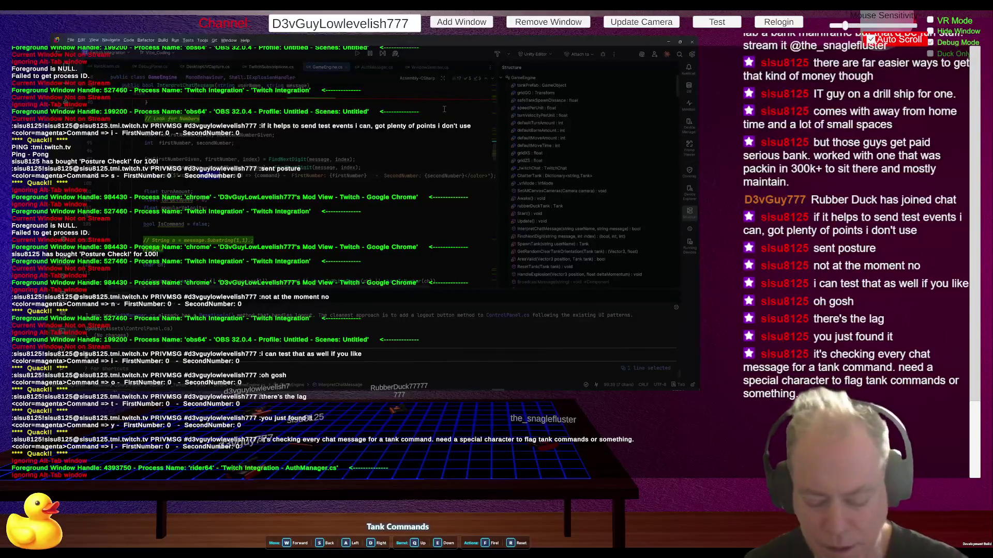
{"action": "key", "text": "BackSpace"}
{"action": "key", "text": "BackSpace"}
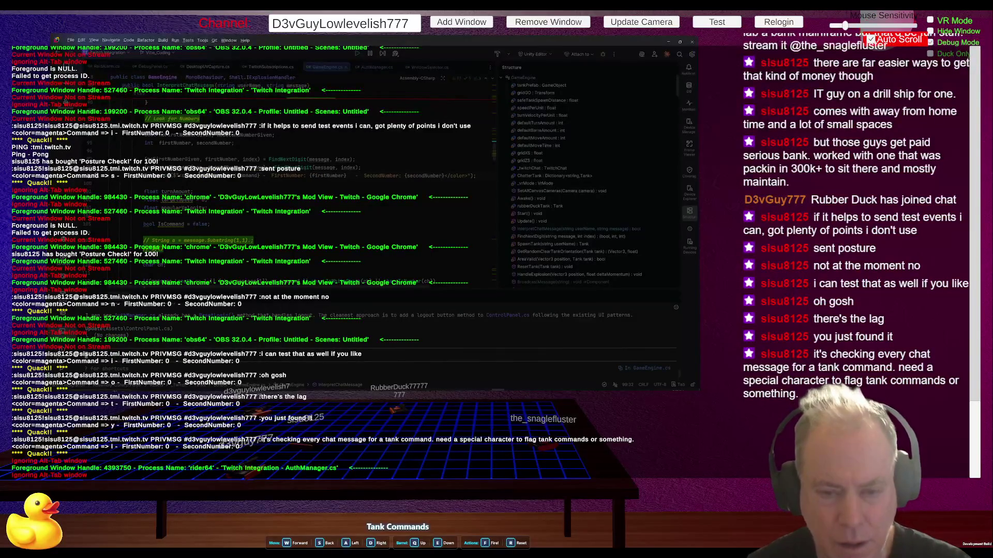
{"action": "type", "text": "ch"}
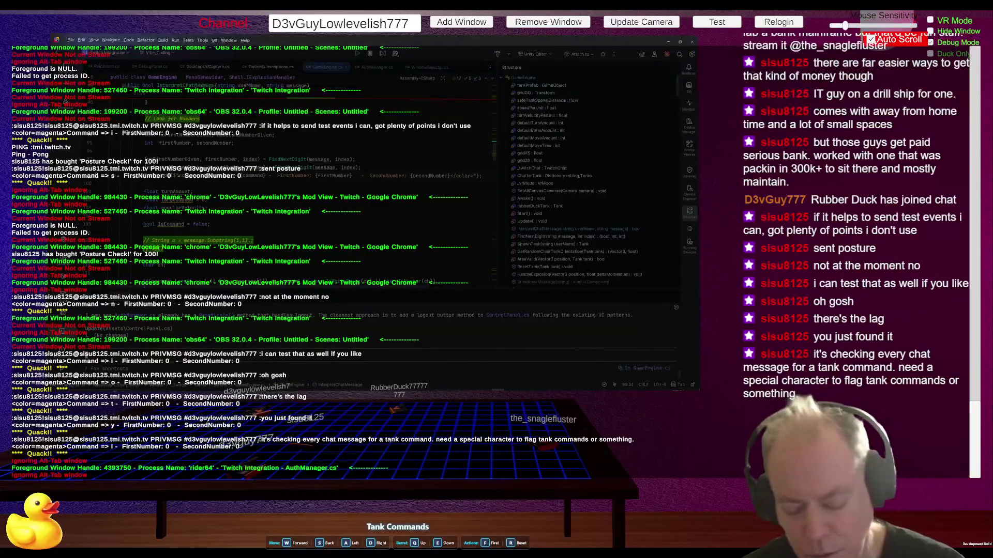
{"action": "type", "text": "=>"}
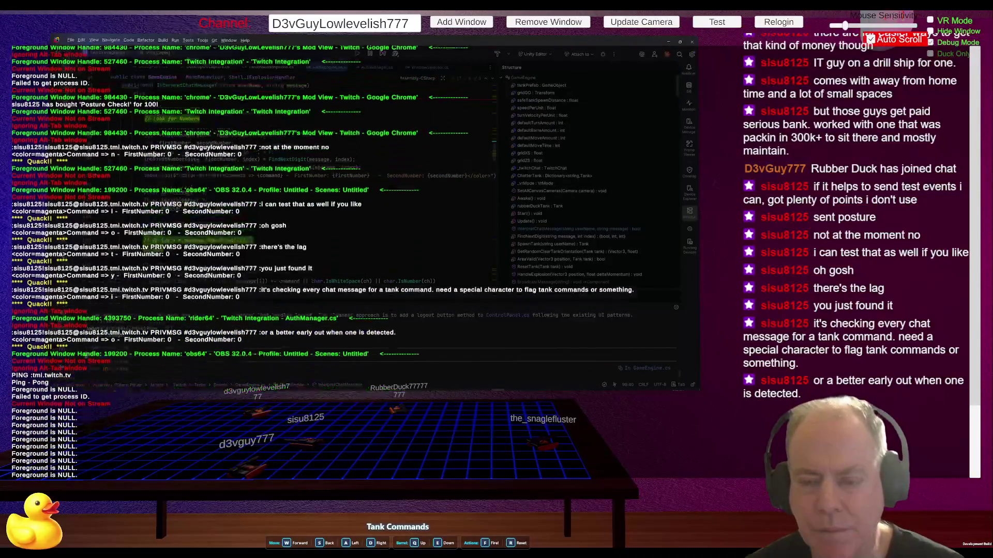
{"action": "key", "text": "alt+Tab"}
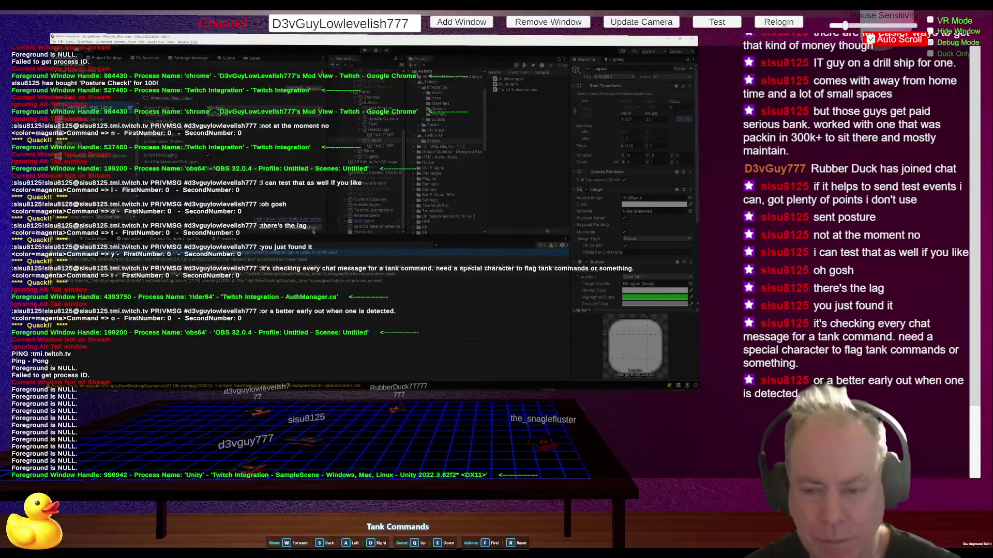
{"action": "key", "text": "ctrl+b"}
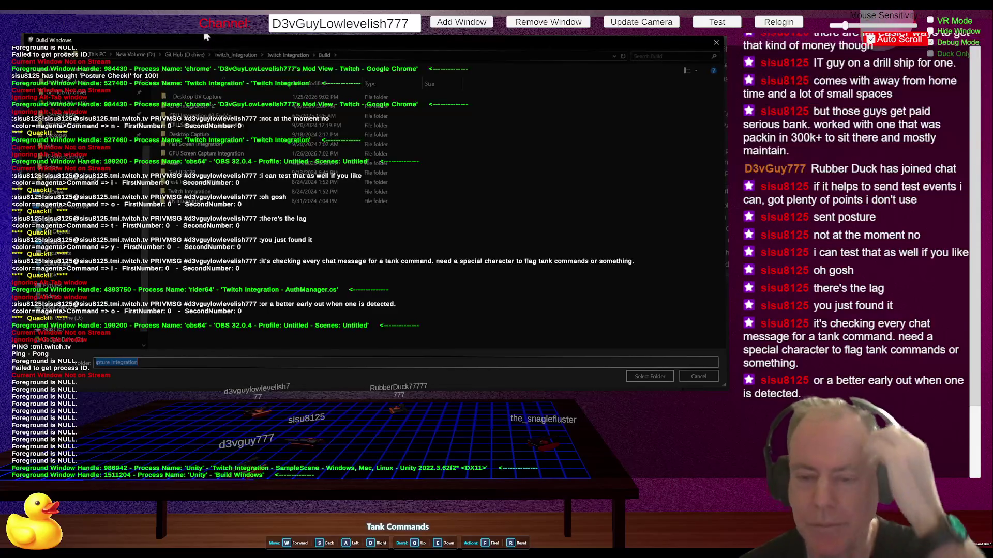
- Confirm the project's Build folder as the build output location
{"action": "left_click", "coordinate": [651, 376]}
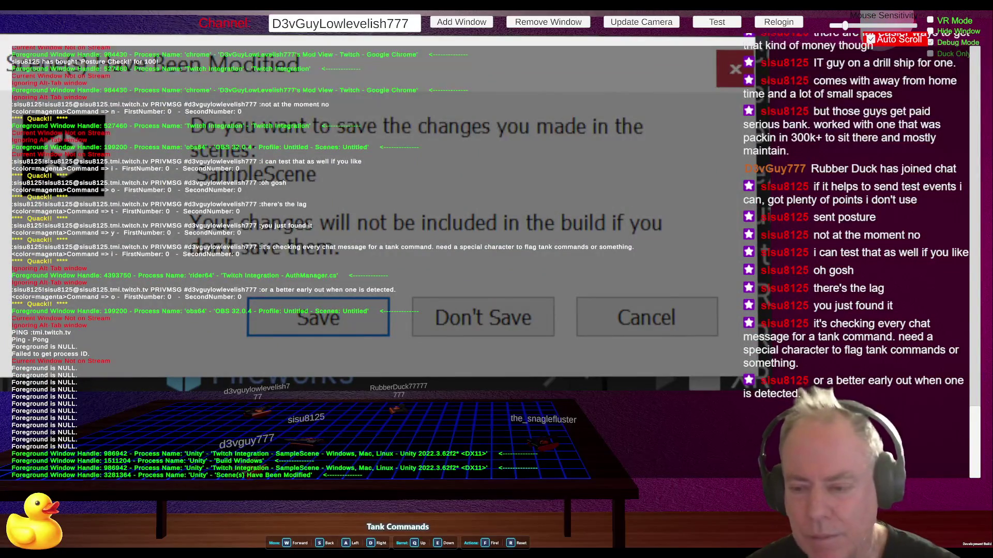
- Save the modified SampleScene so the build runs, then enable debug output in the launched game
{"action": "left_click", "coordinate": [336, 321]}
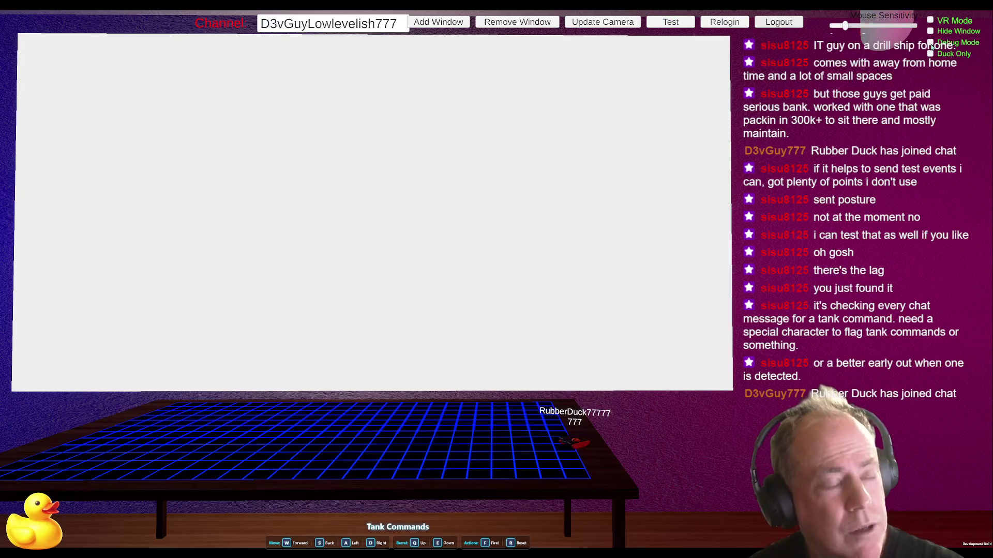
{"action": "left_click", "coordinate": [931, 43]}
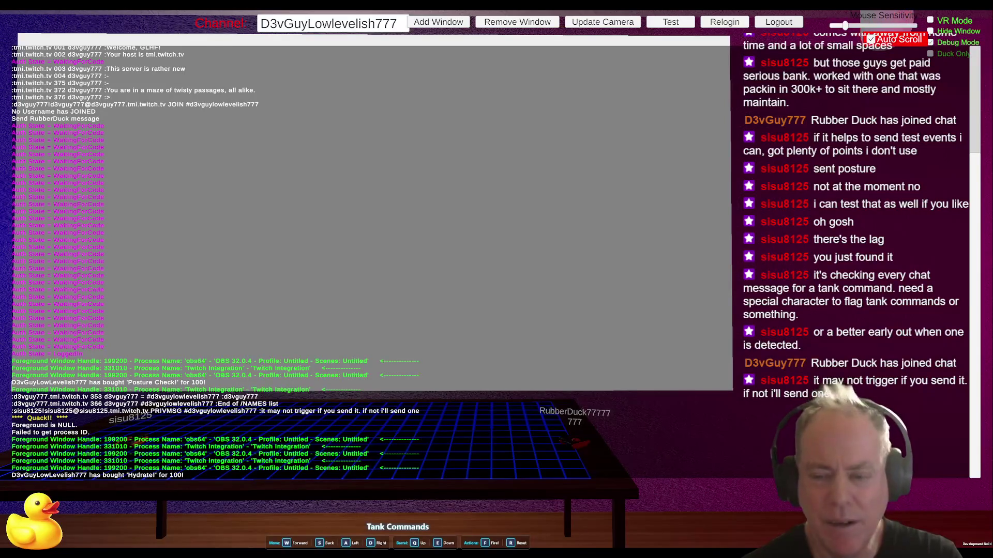
- Show the Debug Mode log and sign the Twitch Integration app out of Twitch
{"action": "left_click", "coordinate": [722, 139]}
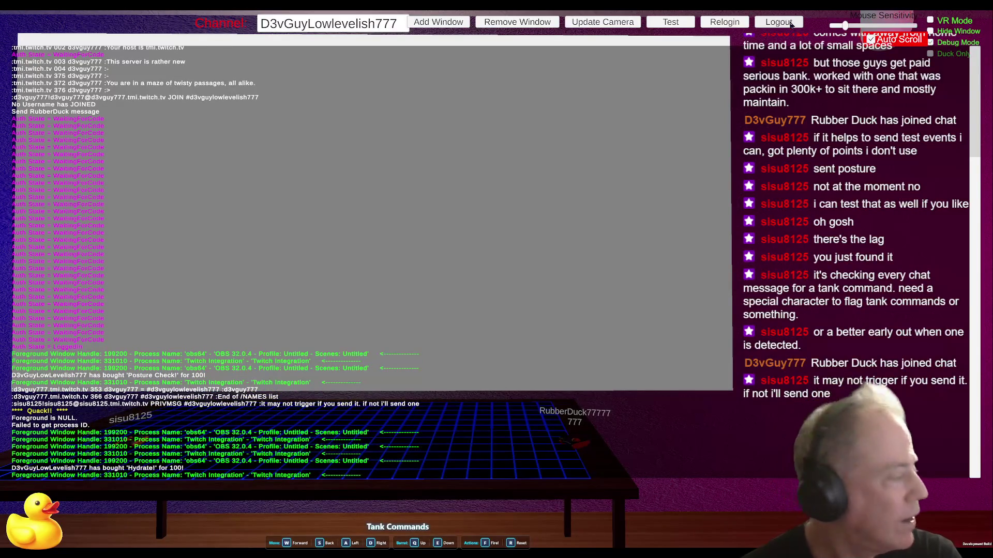
{"action": "left_click", "coordinate": [791, 23]}
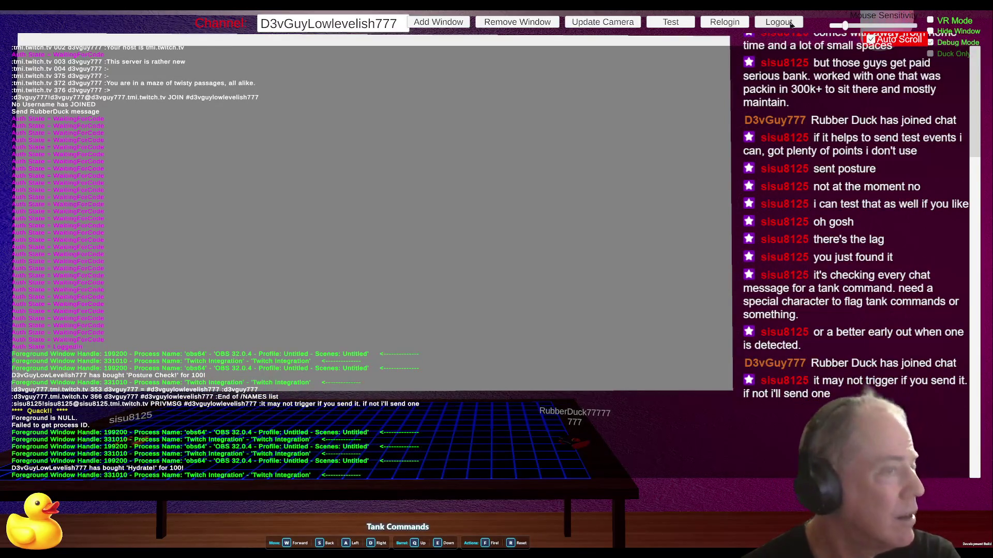
- Log the app out of Twitch and reset the Twitch login
{"action": "left_click", "coordinate": [780, 25]}
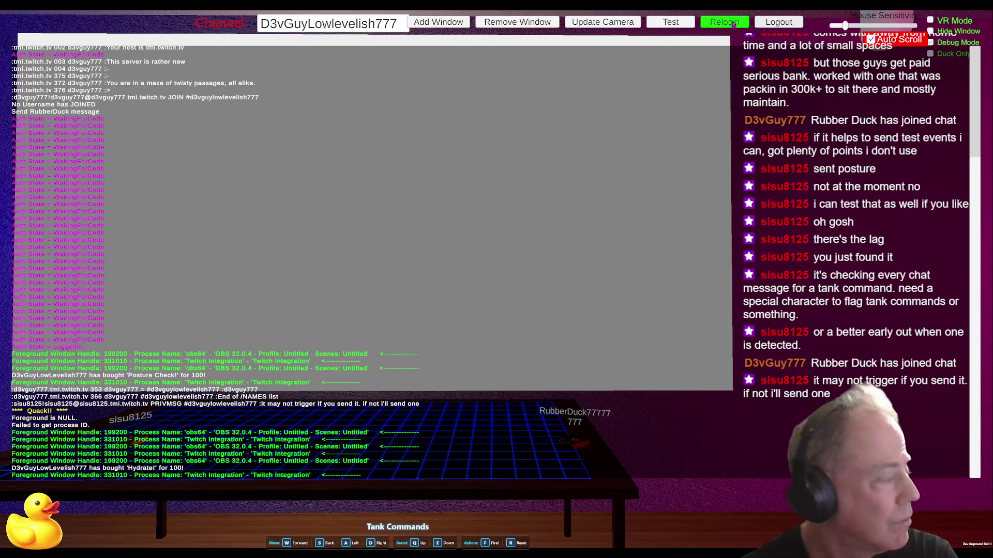
{"action": "left_click", "coordinate": [733, 23]}
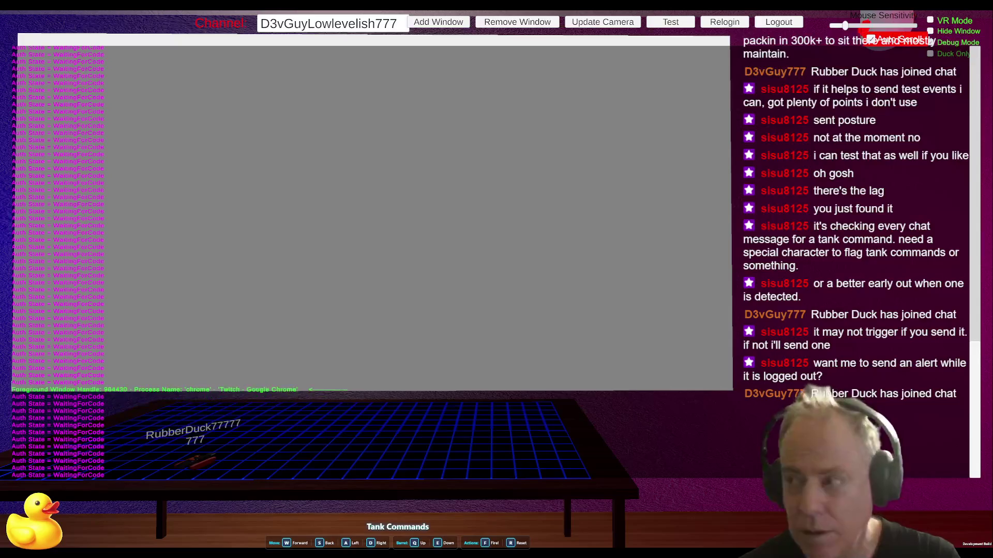
- Capture the Chrome Twitch window into the scene with Ctrl+Shift+A
{"action": "key", "text": "ctrl+shift+a"}
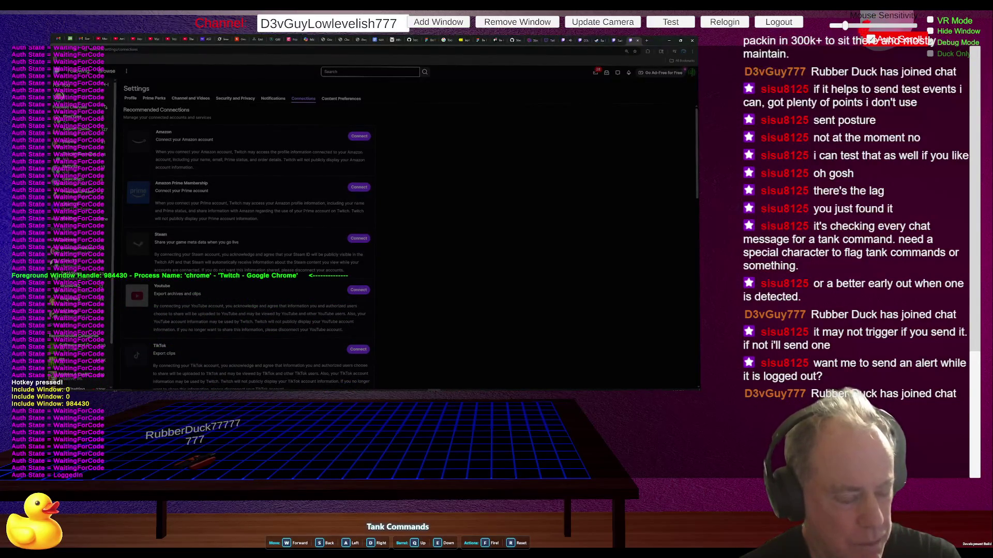
- Capture Chrome's Twitch Connections page in the app and untick Debug Mode to hide the log
{"action": "key", "text": "alt+Tab"}
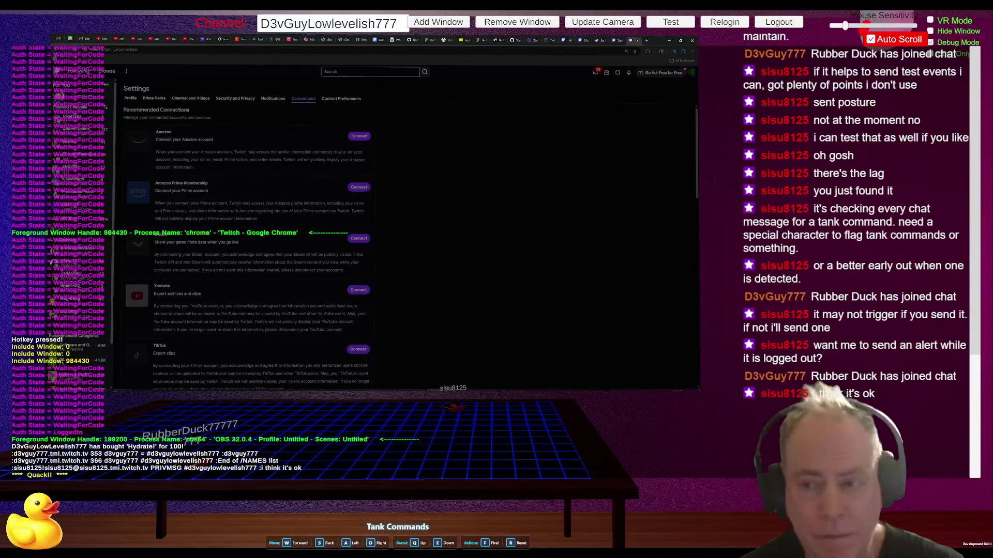
{"action": "left_click", "coordinate": [758, 50]}
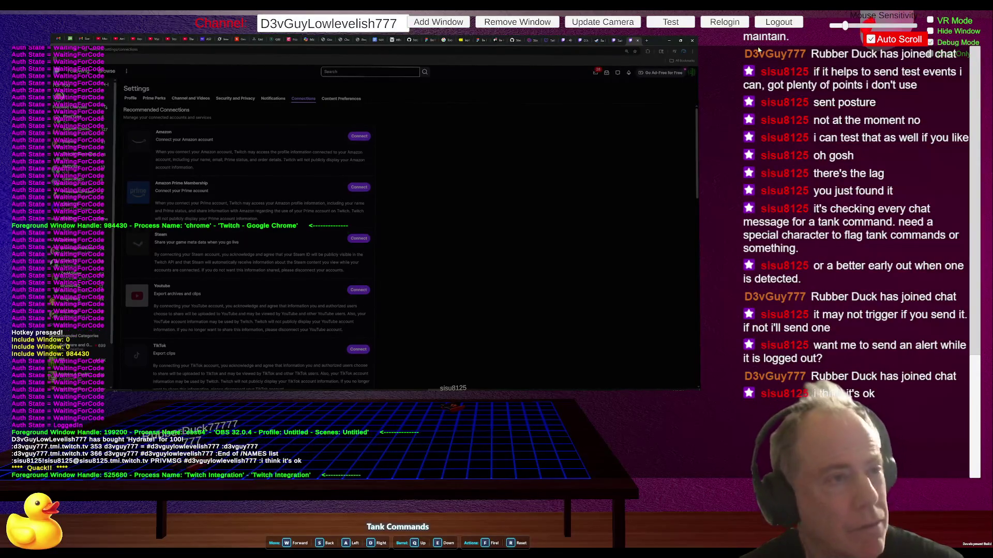
{"action": "left_click", "coordinate": [930, 43]}
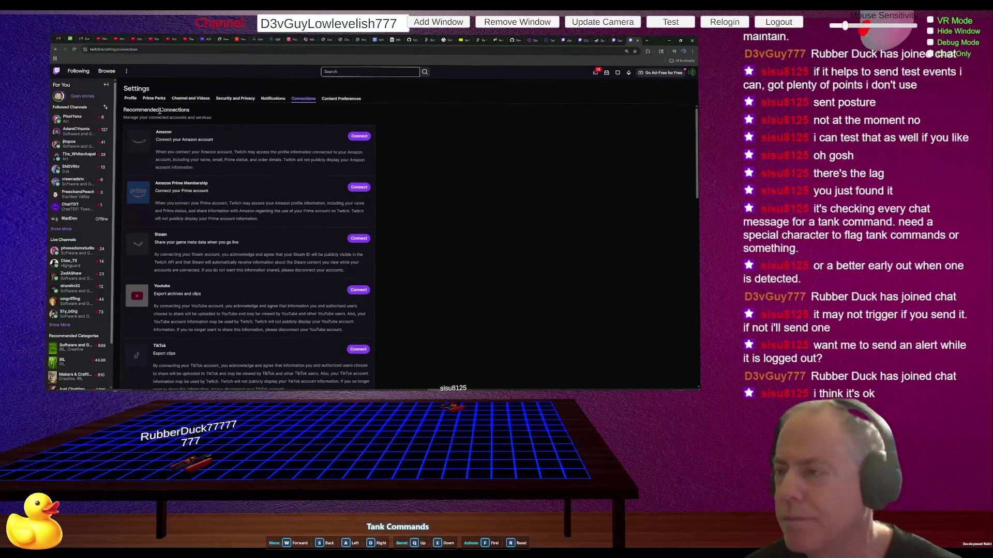
- Close both Twitch settings tabs and move through mod view and channel tabs to Twitch Inspector
{"action": "left_click", "coordinate": [638, 41]}
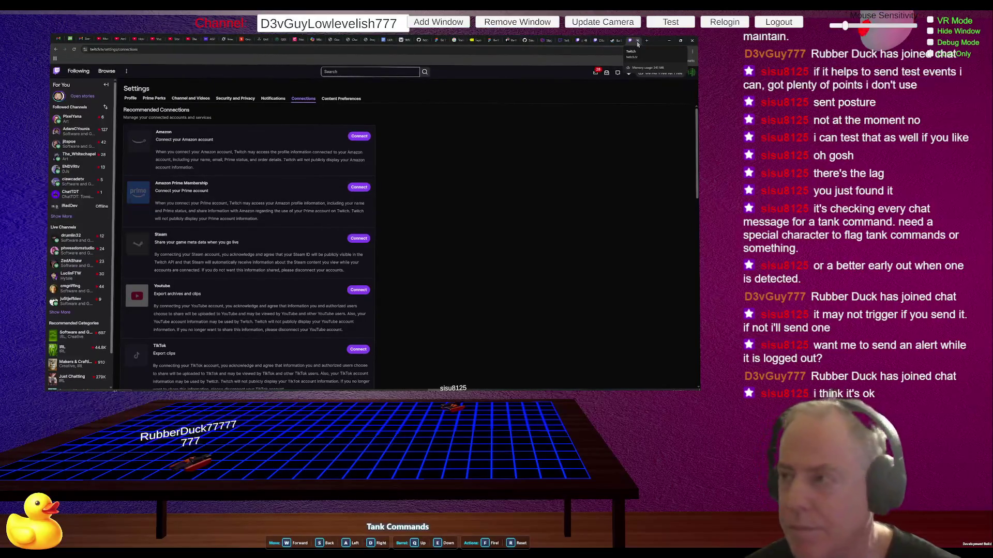
{"action": "left_click", "coordinate": [638, 42]}
{"action": "left_click", "coordinate": [614, 41]}
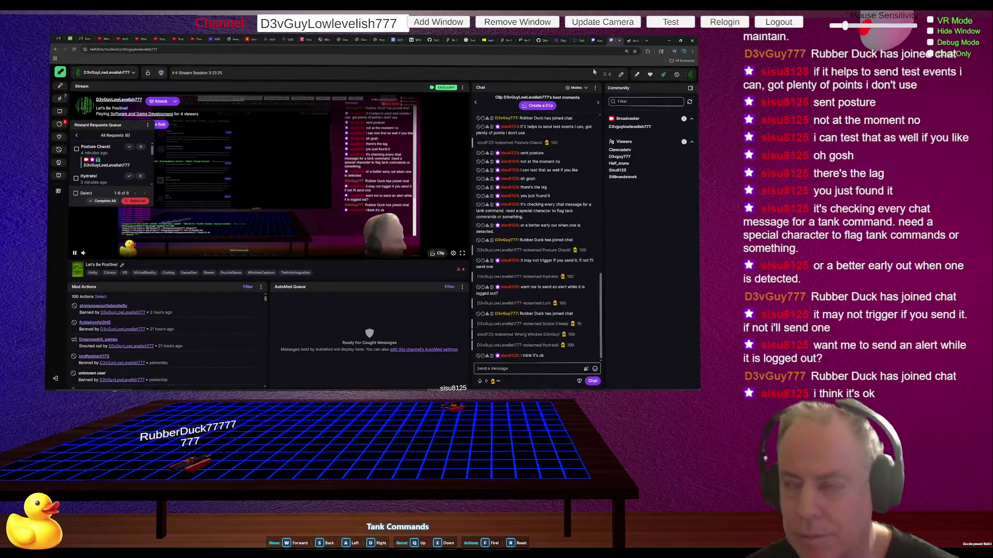
{"action": "left_click", "coordinate": [599, 41]}
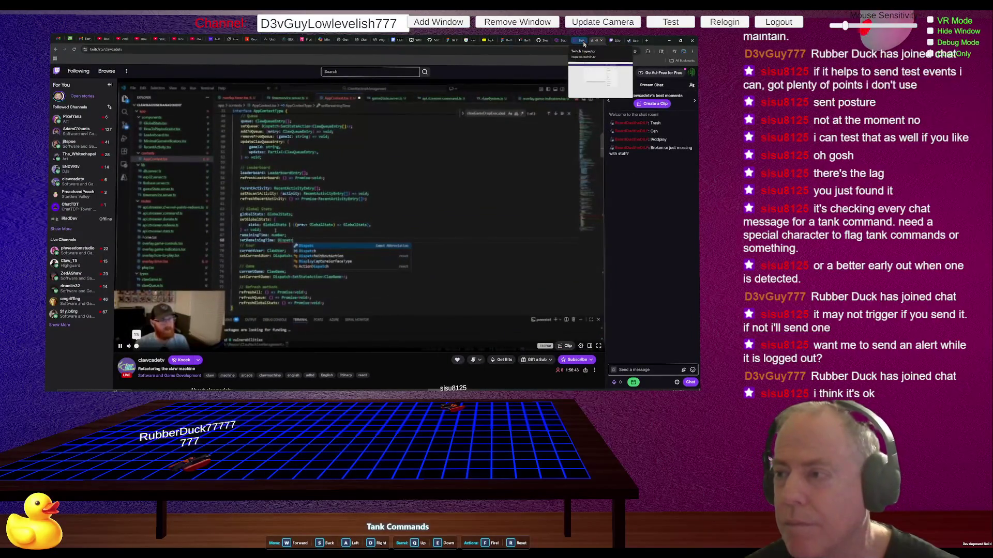
{"action": "left_click", "coordinate": [584, 44]}
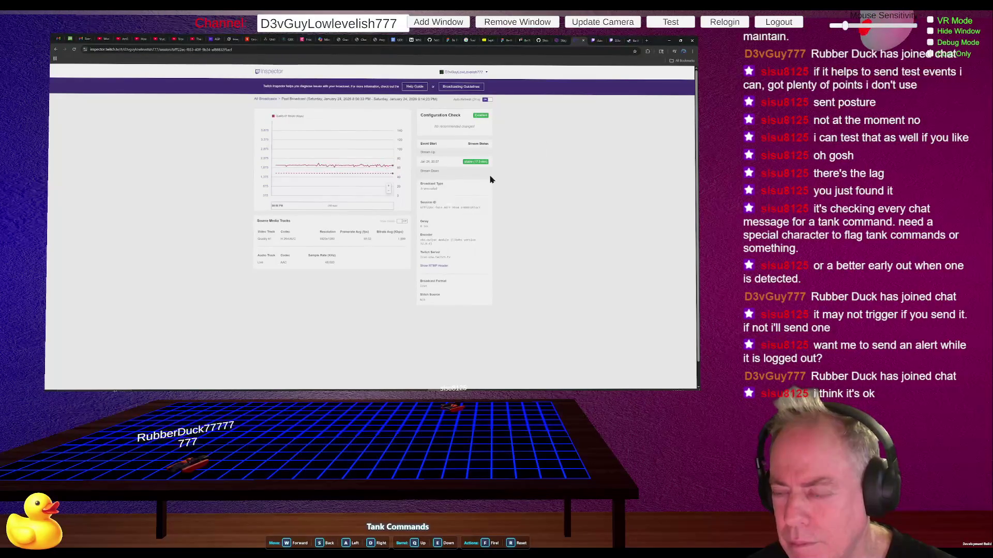
- Read values off the stream session's bitrate chart, then move on to the Trello board tab
{"action": "mouse_move", "coordinate": [383, 167]}
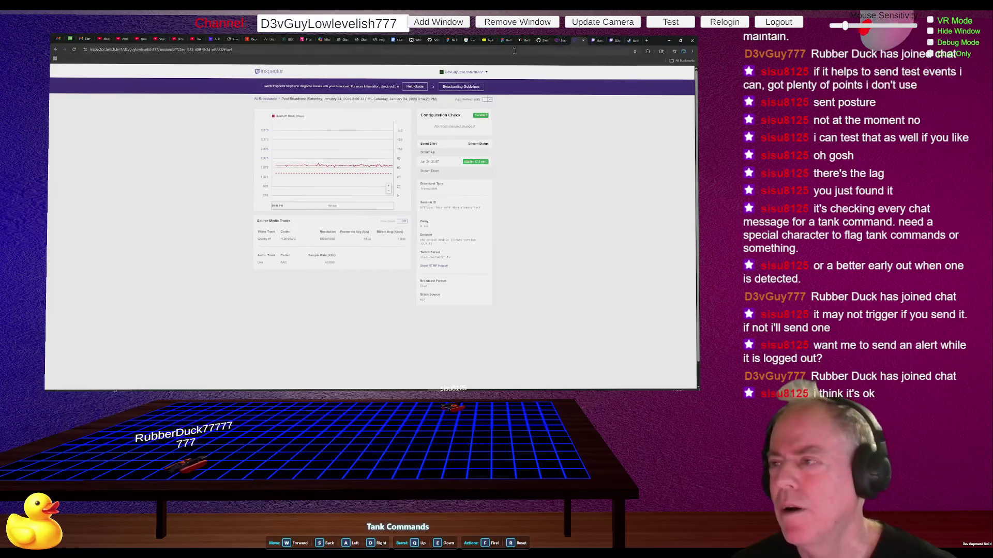
{"action": "left_click", "coordinate": [527, 41]}
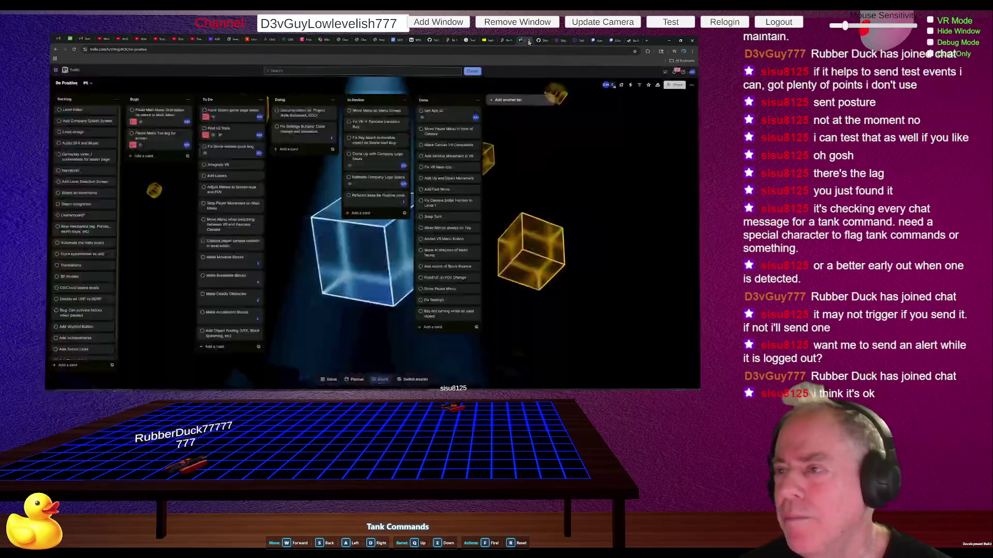
- Switch the browser from Trello to the Figma design document tab
{"action": "left_click", "coordinate": [509, 41]}
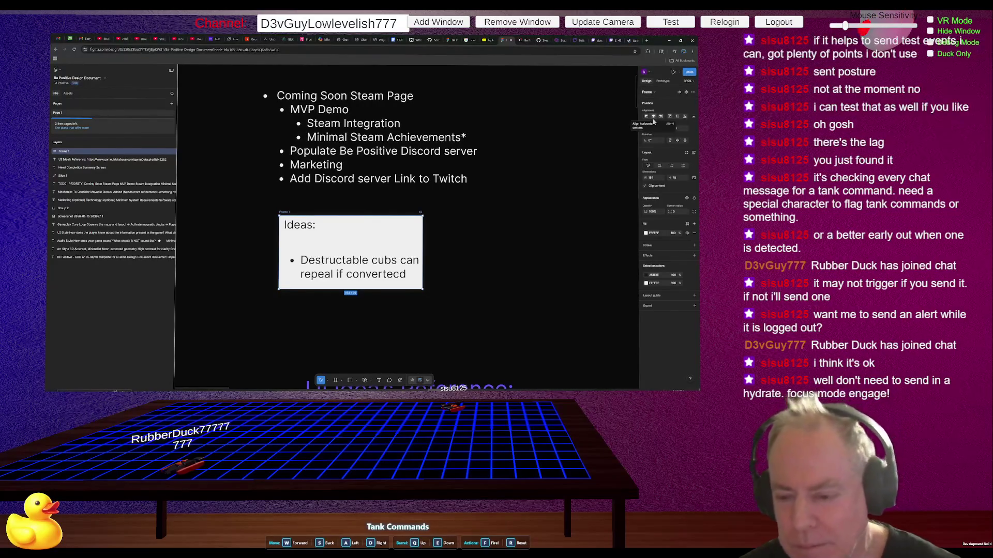
- Pull the Ideas text out of Frame 1 and set its fill to green 2CEF00
{"action": "key", "text": "Escape"}
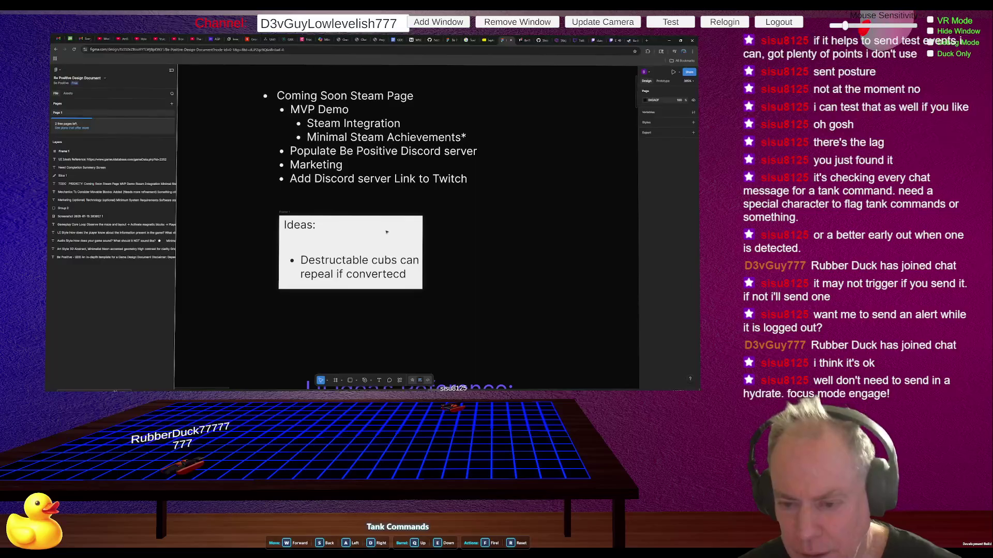
{"action": "left_click", "coordinate": [342, 246]}
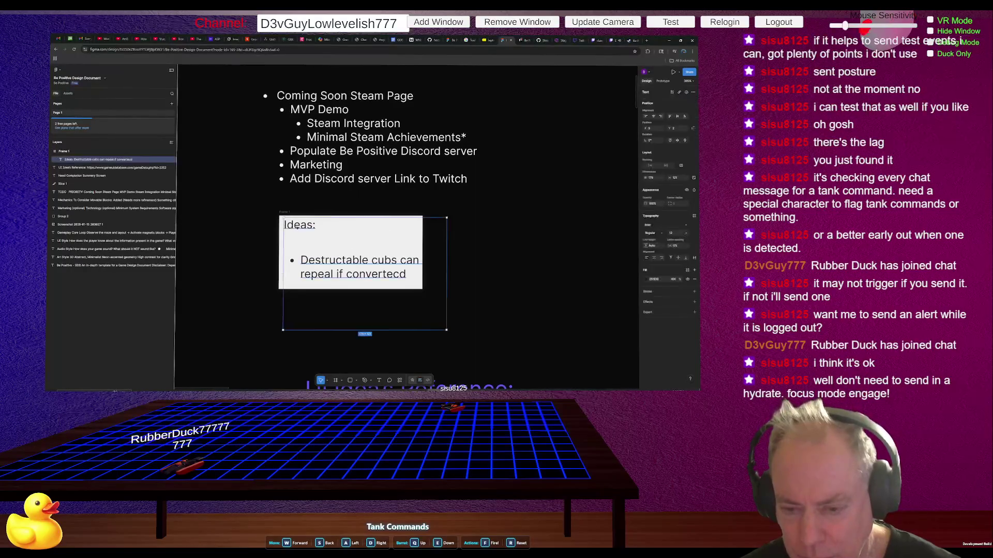
{"action": "mouse_move", "coordinate": [342, 246]}
{"action": "left_mouse_down"}
{"action": "mouse_move", "coordinate": [423, 272]}
{"action": "mouse_move", "coordinate": [527, 246]}
{"action": "mouse_move", "coordinate": [514, 248]}
{"action": "left_mouse_up"}
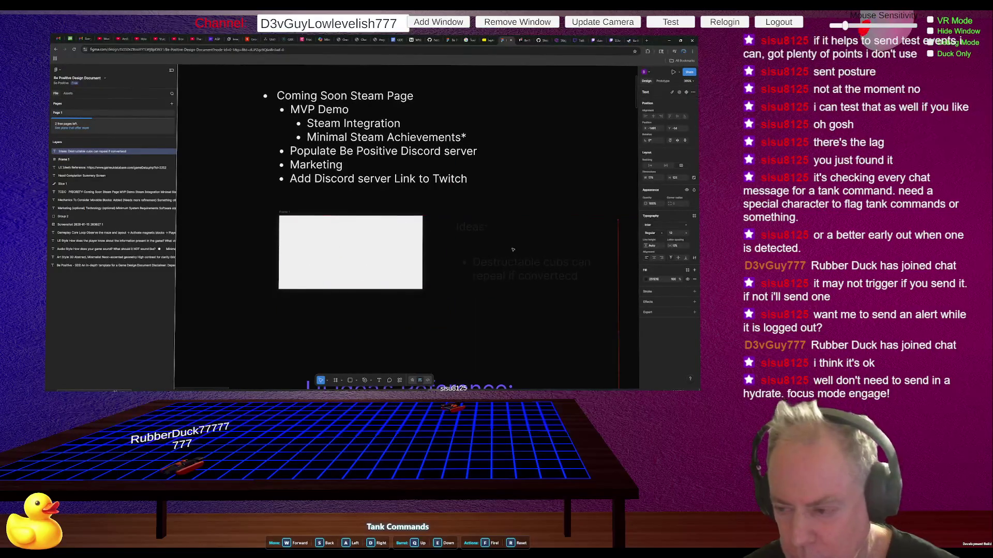
{"action": "left_click", "coordinate": [649, 280]}
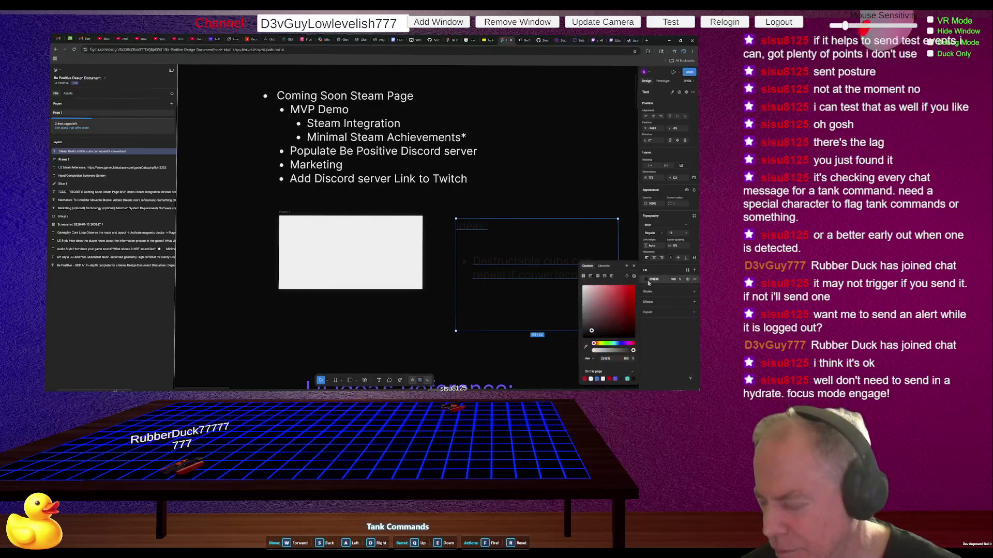
{"action": "left_click", "coordinate": [634, 286]}
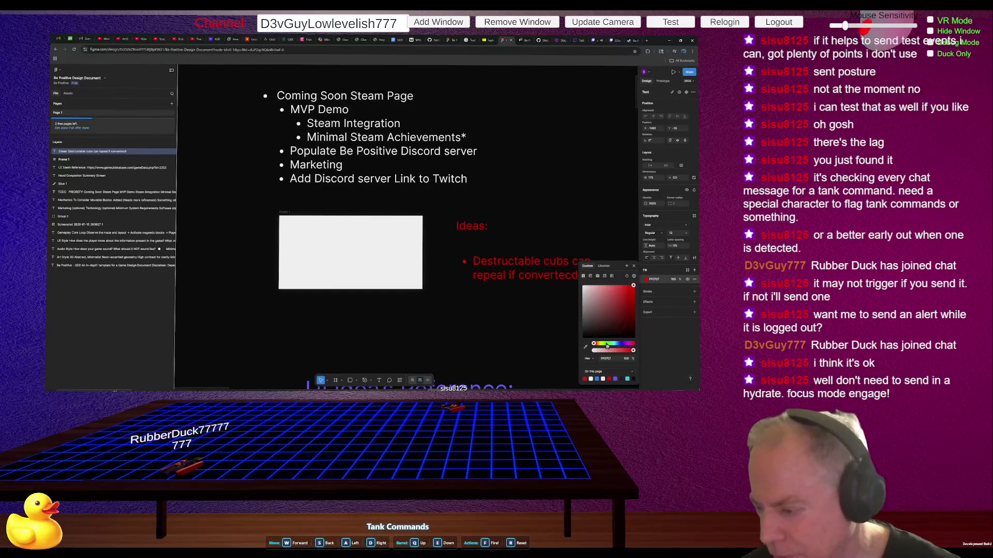
{"action": "left_click", "coordinate": [606, 346]}
{"action": "left_click", "coordinate": [634, 288]}
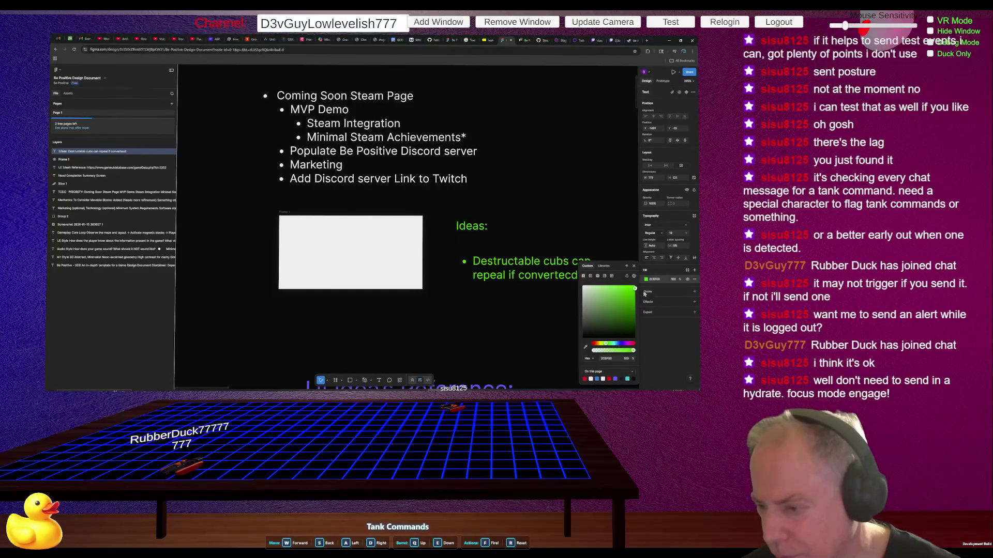
- Delete the empty white Frame 1 and move the Ideas text left beneath the TODO list
{"action": "left_click", "coordinate": [360, 254]}
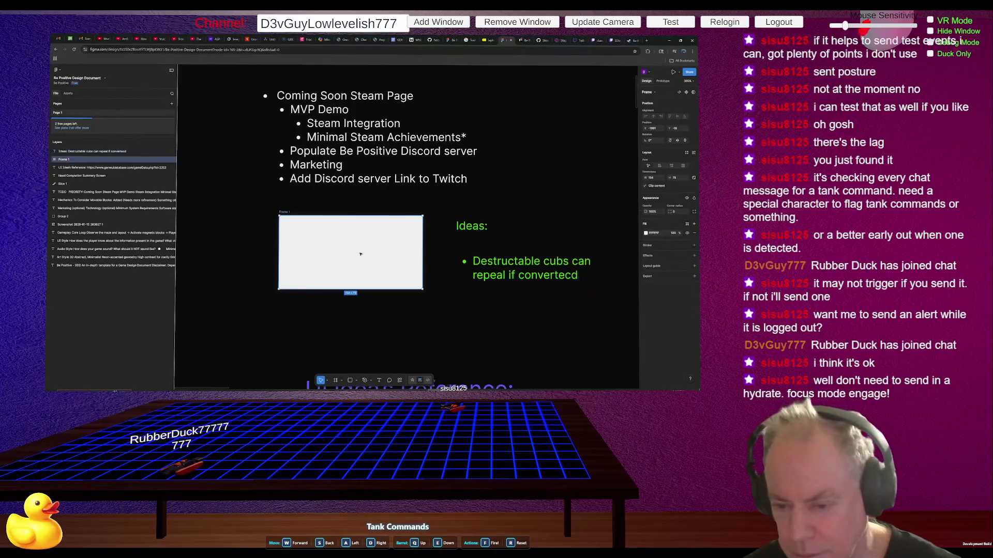
{"action": "key", "text": "Delete"}
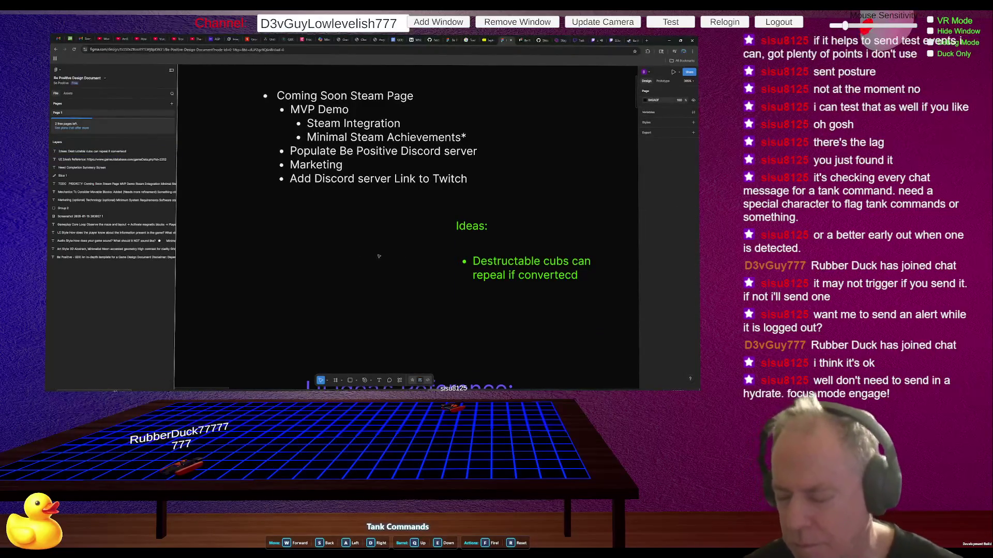
{"action": "left_click", "coordinate": [497, 266]}
{"action": "mouse_move", "coordinate": [517, 240]}
{"action": "left_mouse_down"}
{"action": "mouse_move", "coordinate": [333, 243]}
{"action": "mouse_move", "coordinate": [332, 252]}
{"action": "left_mouse_up"}
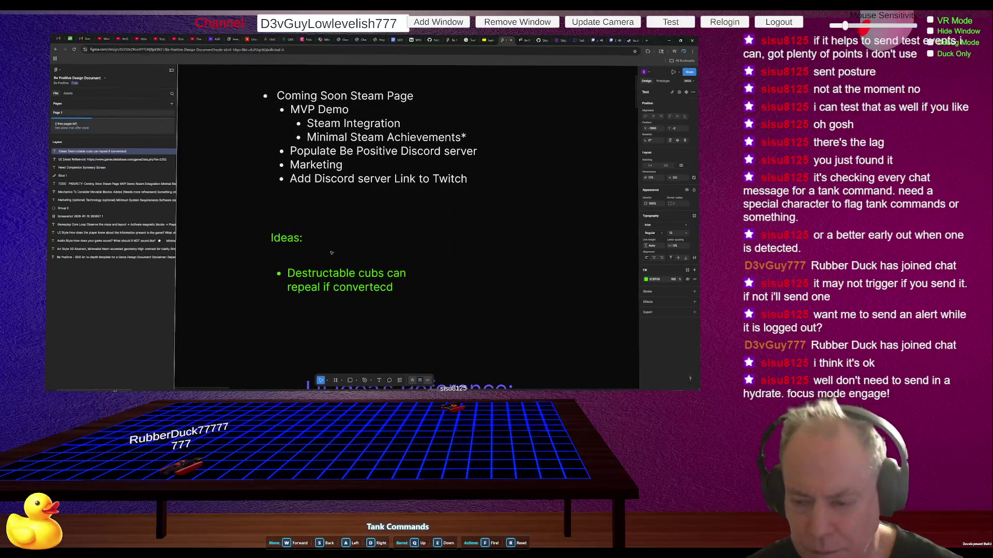
- Correct 'cubs' to 'cubes' and 'Destructable' to 'Destructible' in the Ideas note
{"action": "double_click", "coordinate": [390, 277]}
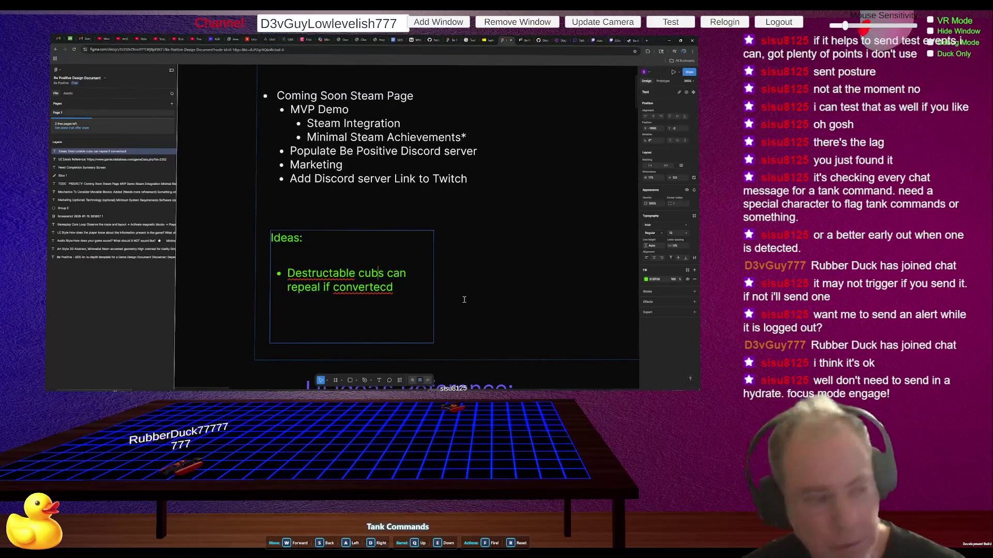
{"action": "type", "text": "e"}
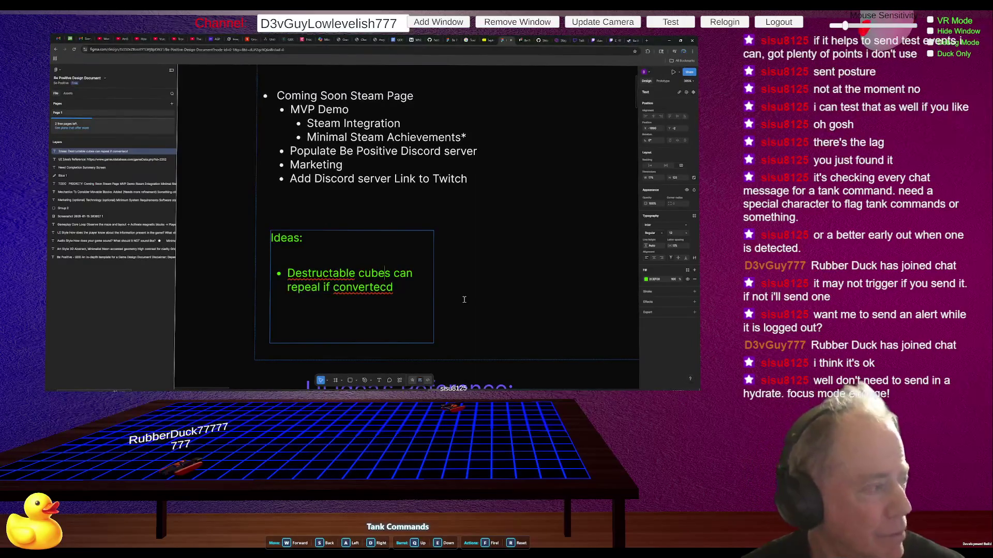
{"action": "left_click", "coordinate": [331, 274]}
{"action": "type", "text": "t"}
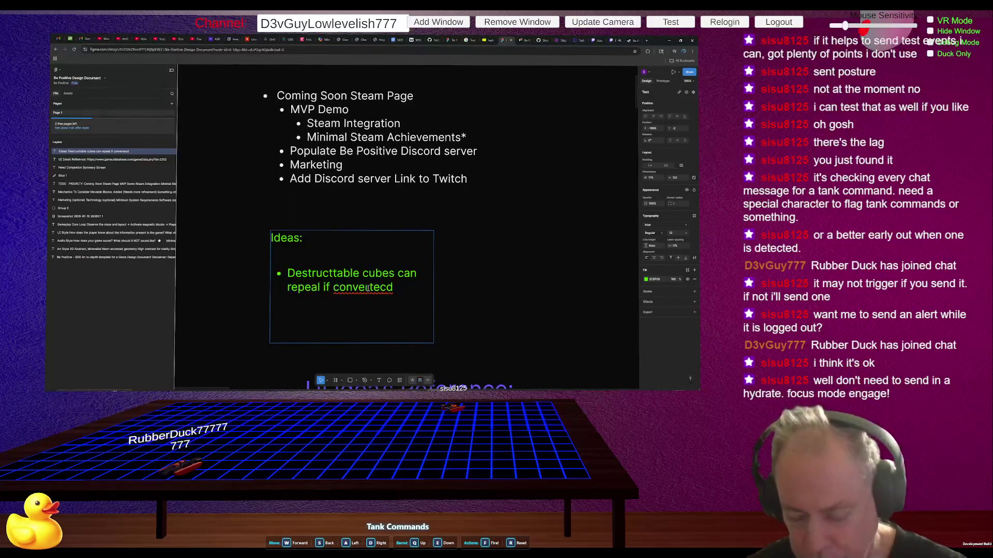
{"action": "key", "text": "BackSpace"}
{"action": "type", "text": "r"}
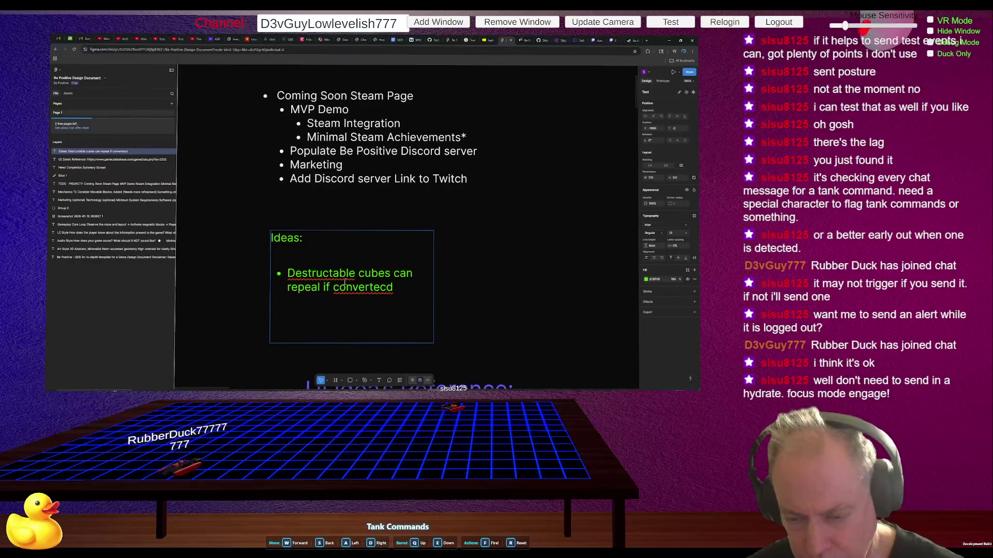
{"action": "right_click", "coordinate": [341, 273]}
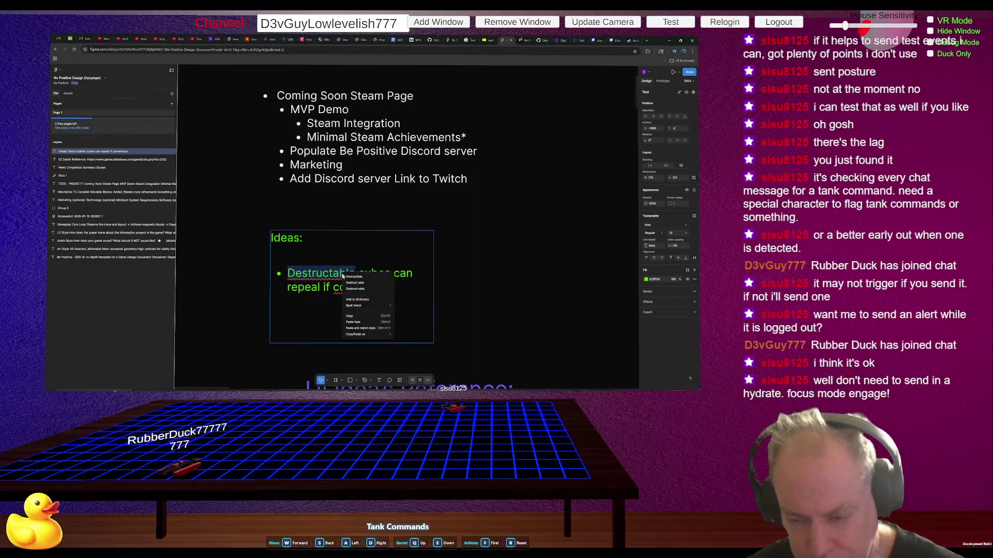
{"action": "left_click", "coordinate": [340, 276]}
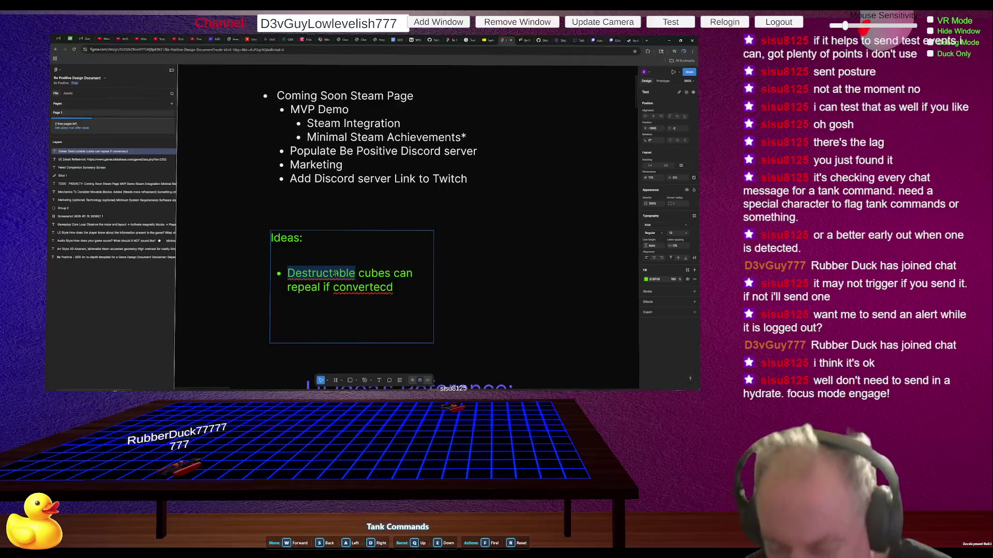
{"action": "left_click", "coordinate": [340, 274]}
{"action": "key", "text": "BackSpace"}
{"action": "type", "text": "i"}
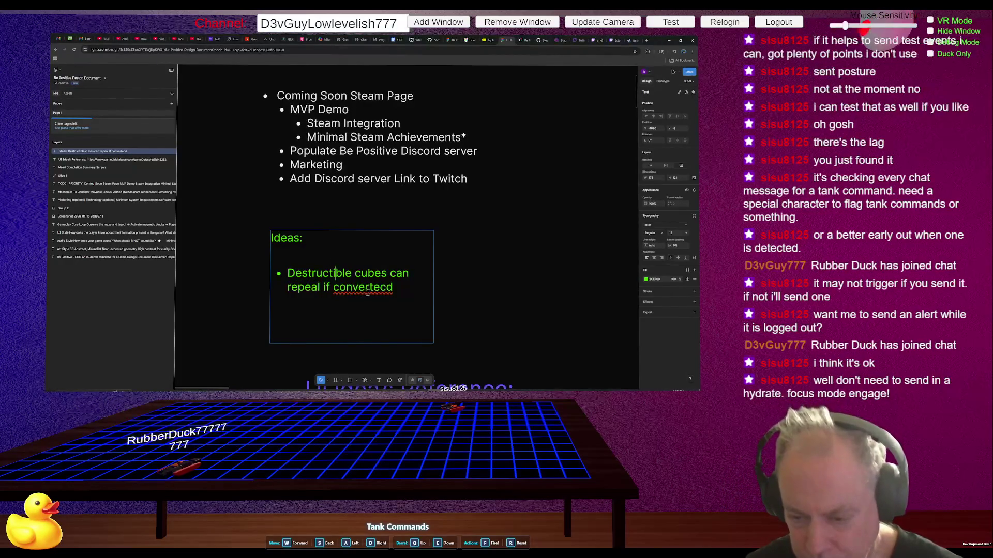
- Correct 'convertecd' to 'converted' and finish editing the Ideas note
{"action": "left_click", "coordinate": [388, 289]}
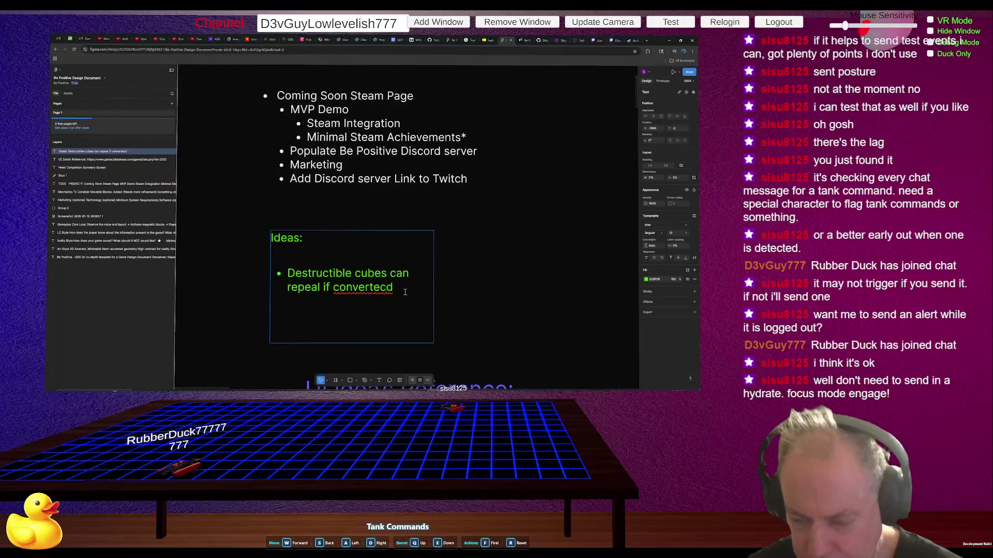
{"action": "key", "text": "BackSpace"}
{"action": "left_click", "coordinate": [405, 292]}
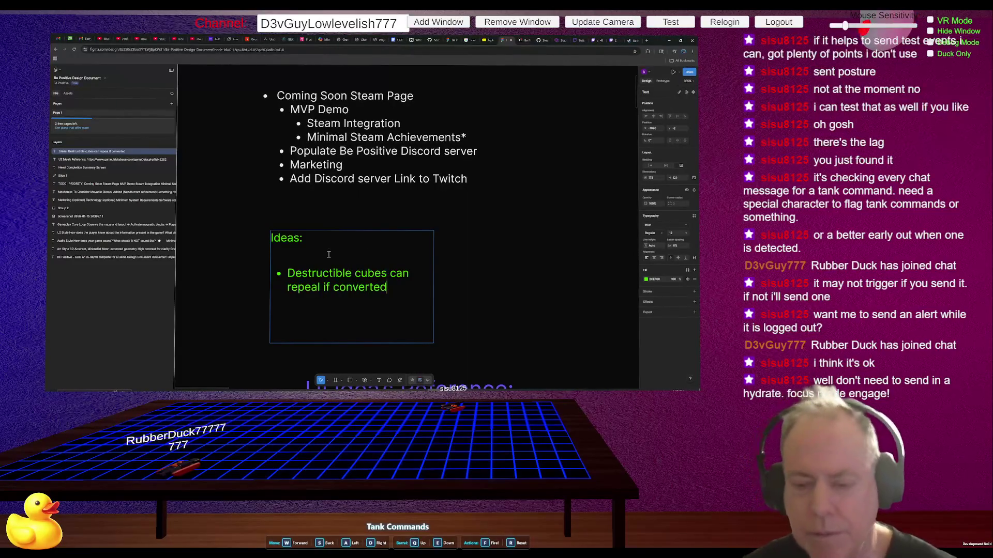
{"action": "left_click", "coordinate": [305, 271]}
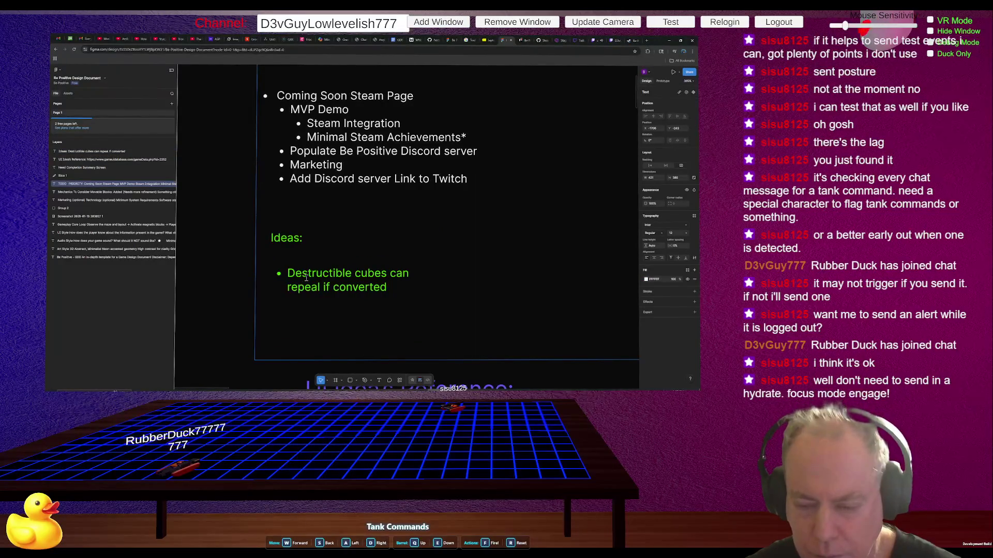
- Select the Ideas text box and move it lower, below the priority list
{"action": "key", "text": "Escape"}
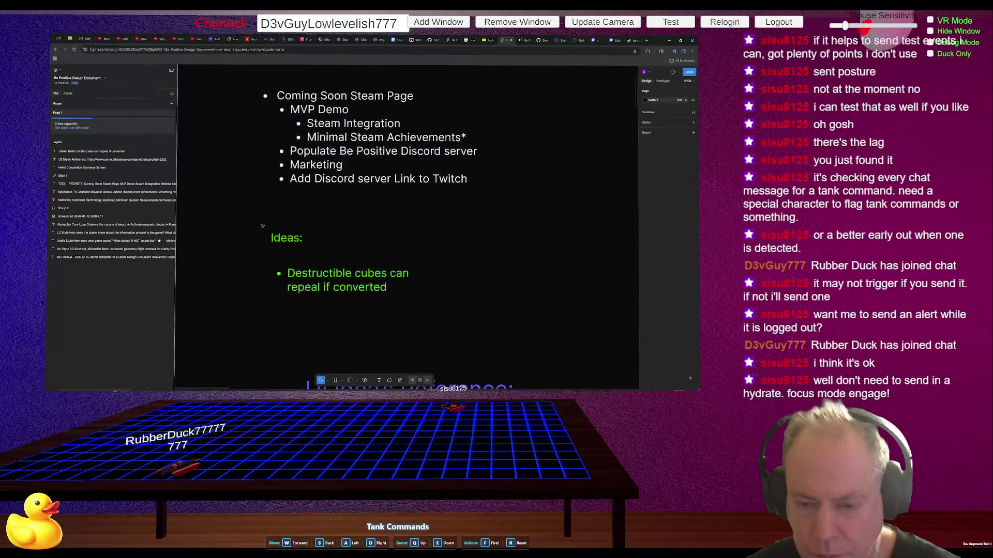
{"action": "left_click_drag", "start_coordinate": [229, 215], "coordinate": [404, 311]}
{"action": "left_click_drag", "start_coordinate": [337, 241], "coordinate": [345, 298]}
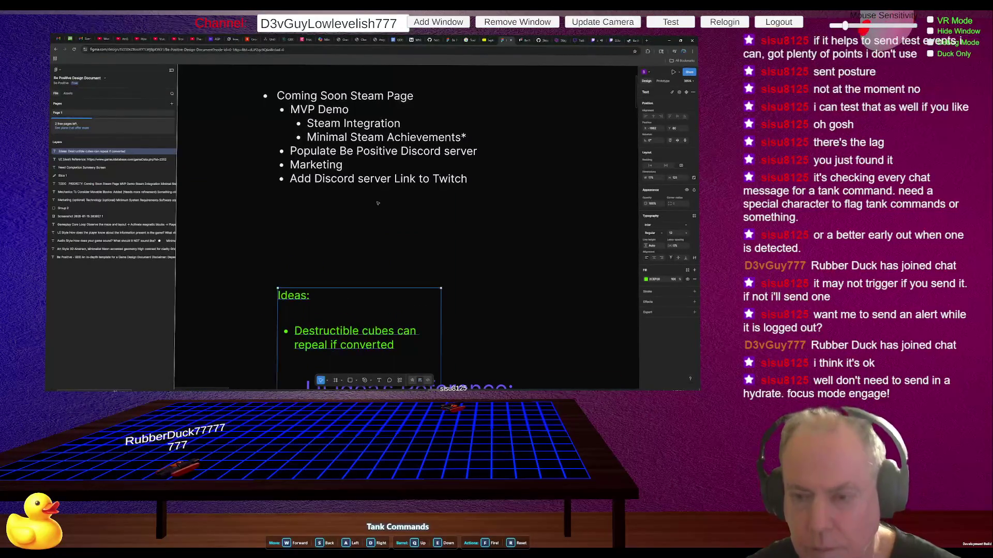
- Nudge the TODO text box into position alongside the Ideas note, then bring Unity forward
{"action": "left_click", "coordinate": [359, 180], "text": "shift"}
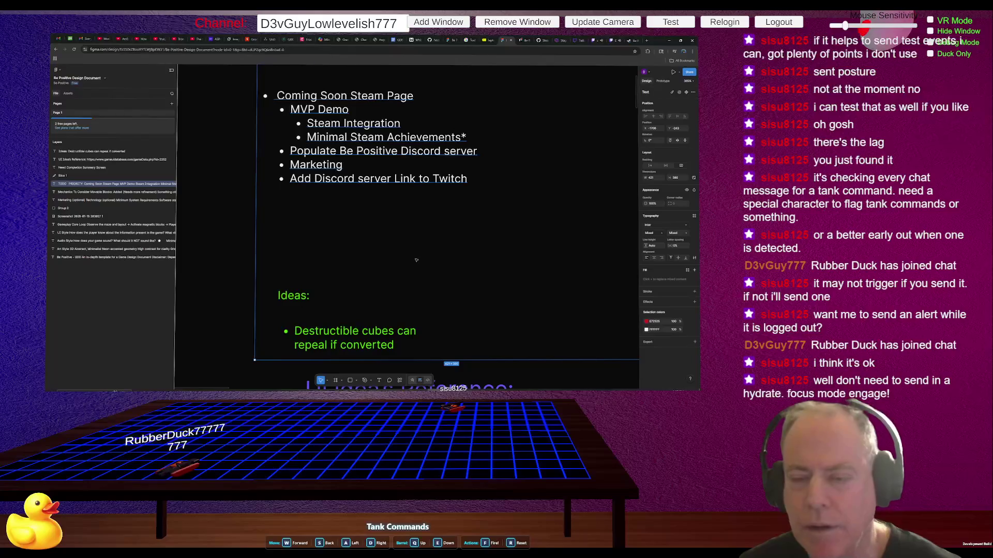
{"action": "scroll", "coordinate": [412, 235], "scroll_direction": "down", "scroll_amount": 4}
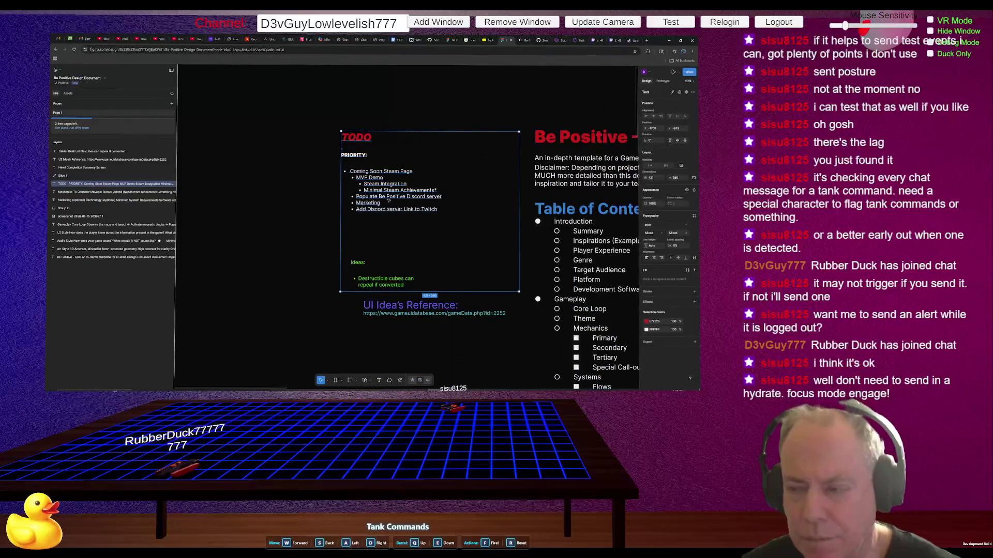
{"action": "scroll", "coordinate": [392, 189], "scroll_direction": "up", "scroll_amount": 1}
{"action": "key", "text": "shift+Up"}
{"action": "key", "text": "shift+Up"}
{"action": "key", "text": "shift+Up"}
{"action": "key", "text": "shift+Left"}
{"action": "key", "text": "shift+Left"}
{"action": "key", "text": "shift+Left"}
{"action": "left_click_drag", "start_coordinate": [421, 221], "coordinate": [436, 215]}
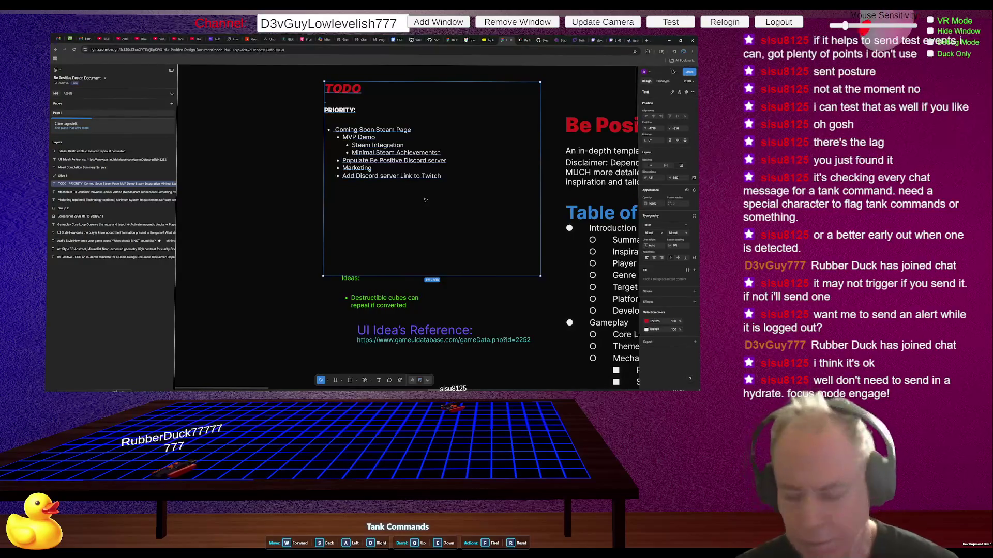
{"action": "key", "text": "alt+Tab"}
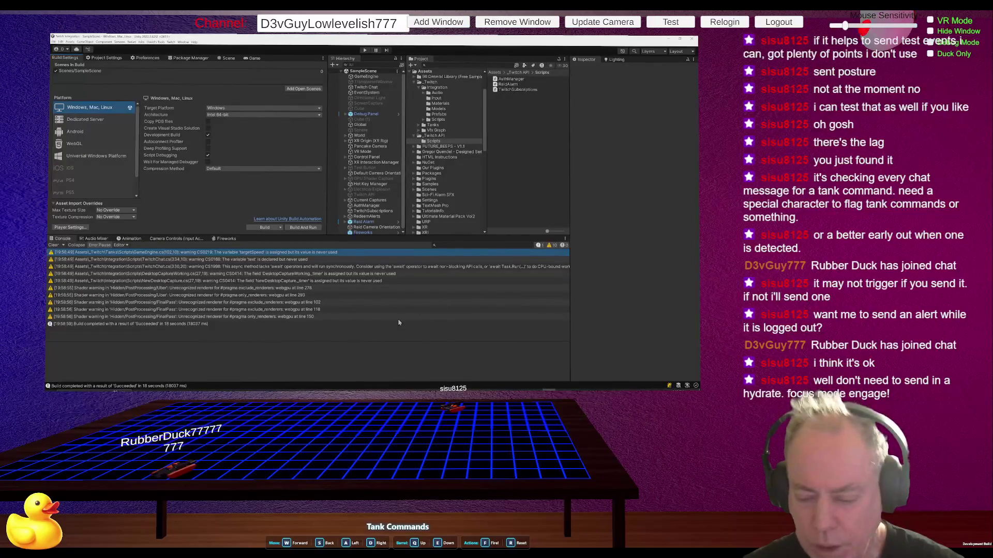
- Run the game in Play mode so the tank table appears and the Twitch connection is logged
{"action": "left_click", "coordinate": [364, 49]}
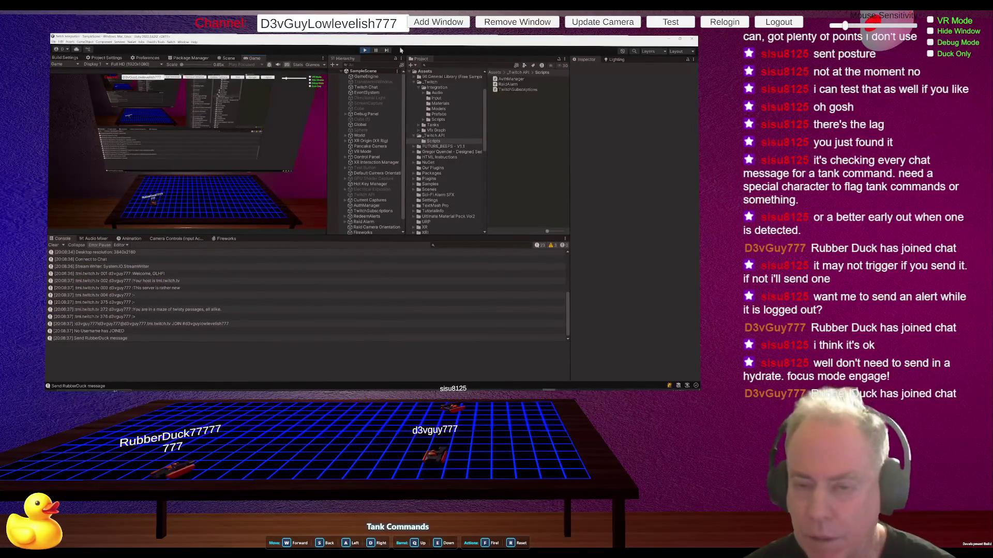
- Stop Play mode to end the test run
{"action": "left_click", "coordinate": [376, 51]}
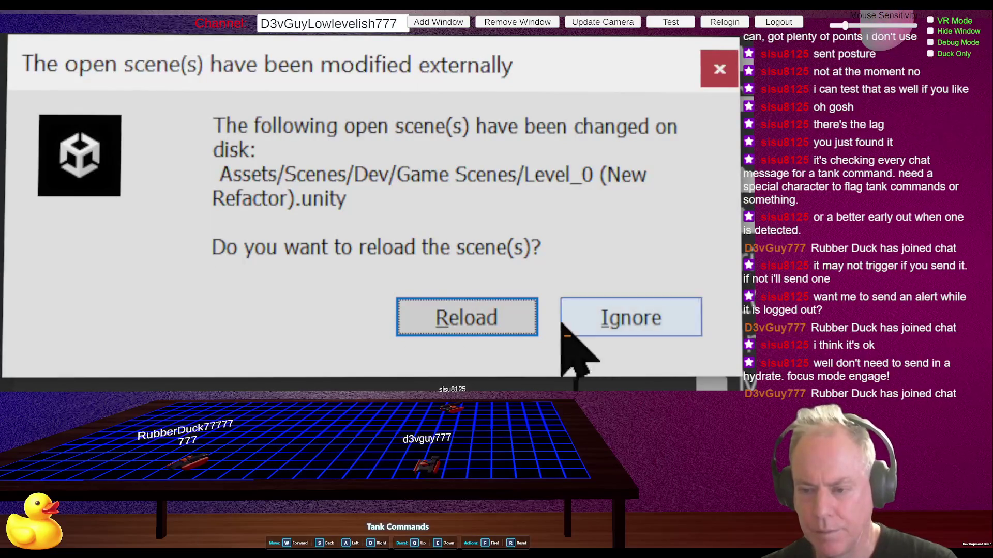
- Dismiss the scene reload warning, orbit the Scene view, and start Level_0 in play mode
{"action": "left_click", "coordinate": [496, 320]}
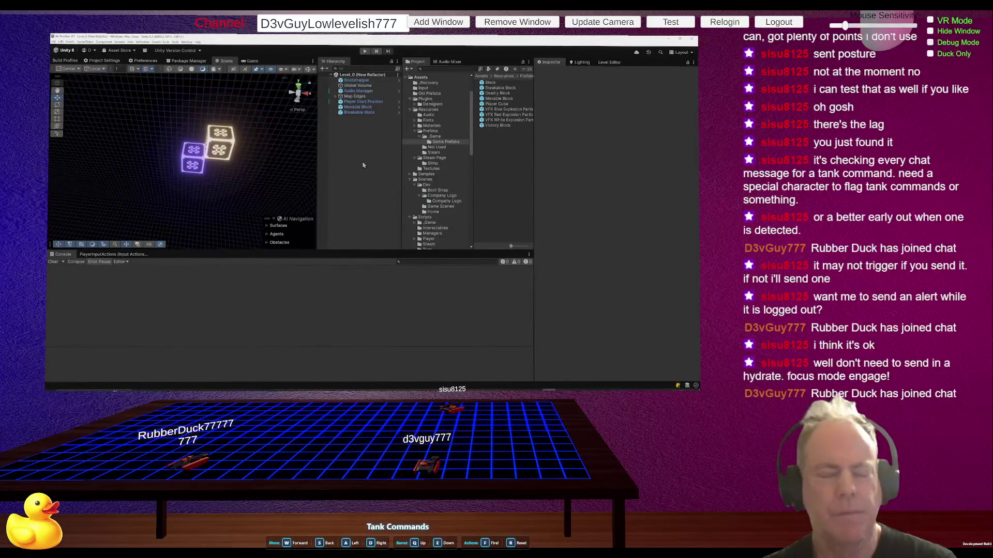
{"action": "mouse_move", "coordinate": [258, 159]}
{"action": "left_mouse_down"}
{"action": "mouse_move", "coordinate": [253, 111]}
{"action": "mouse_move", "coordinate": [288, 82]}
{"action": "mouse_move", "coordinate": [249, 155]}
{"action": "left_mouse_up"}
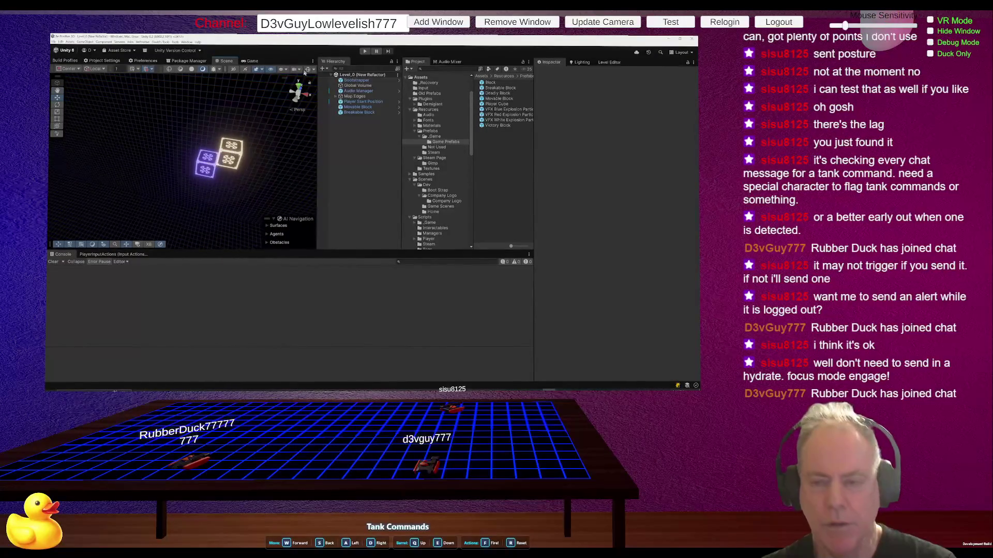
{"action": "left_click", "coordinate": [365, 52]}
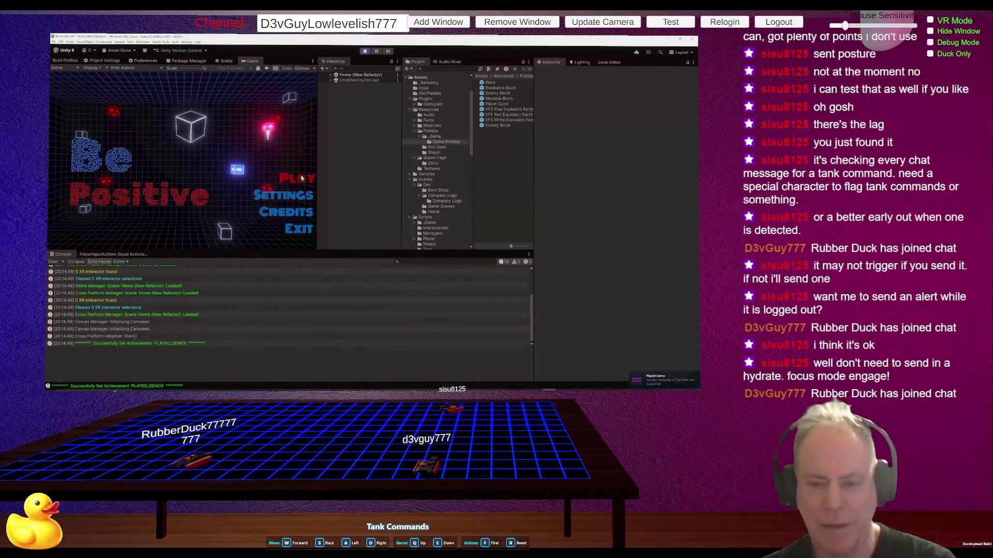
{"action": "key", "text": "Return"}
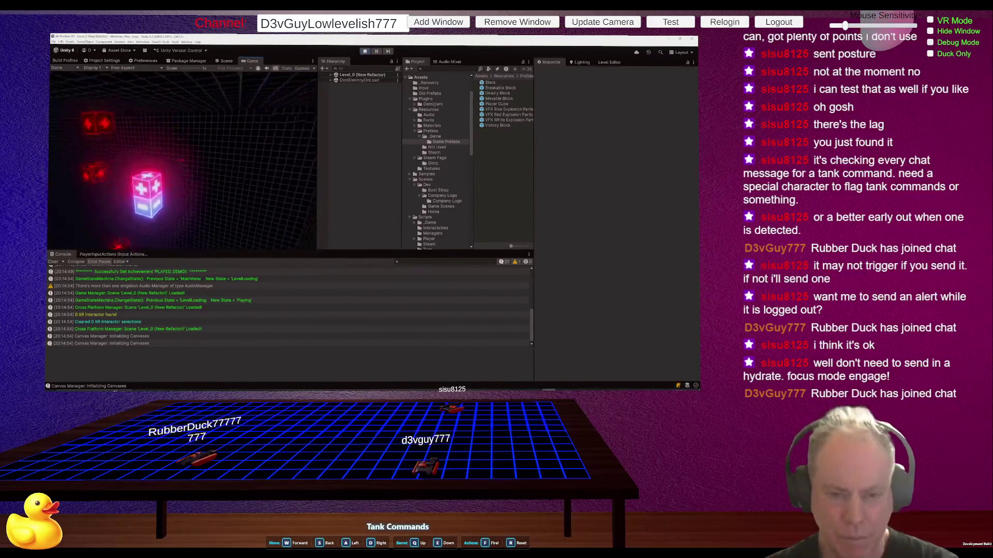
- Zoom in on the Figma TODO frame to check the Steam page, MVP Demo, Discord and marketing priorities
{"action": "key", "text": "alt+Tab"}
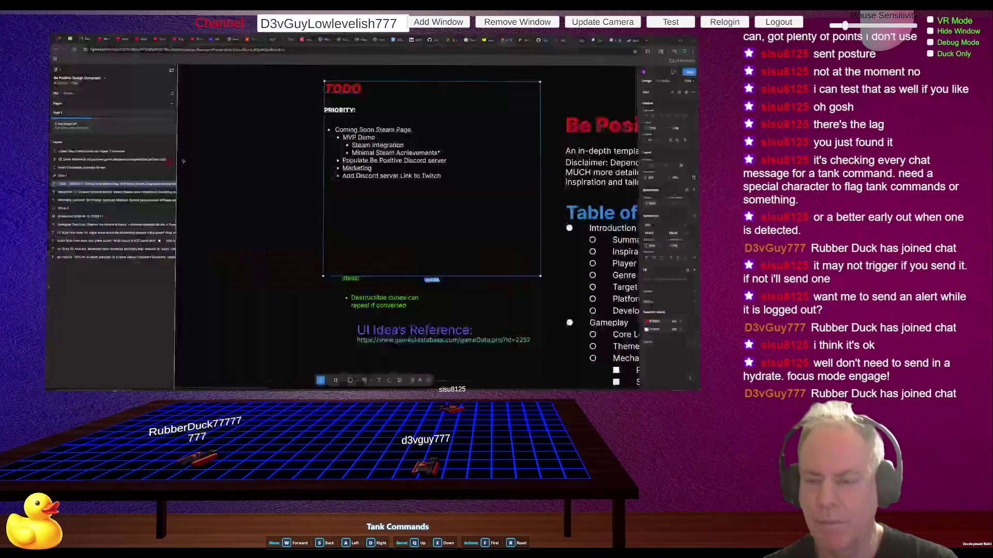
{"action": "scroll", "coordinate": [232, 229], "scroll_direction": "down", "scroll_amount": 5}
{"action": "scroll", "coordinate": [319, 200], "scroll_direction": "down", "scroll_amount": 5}
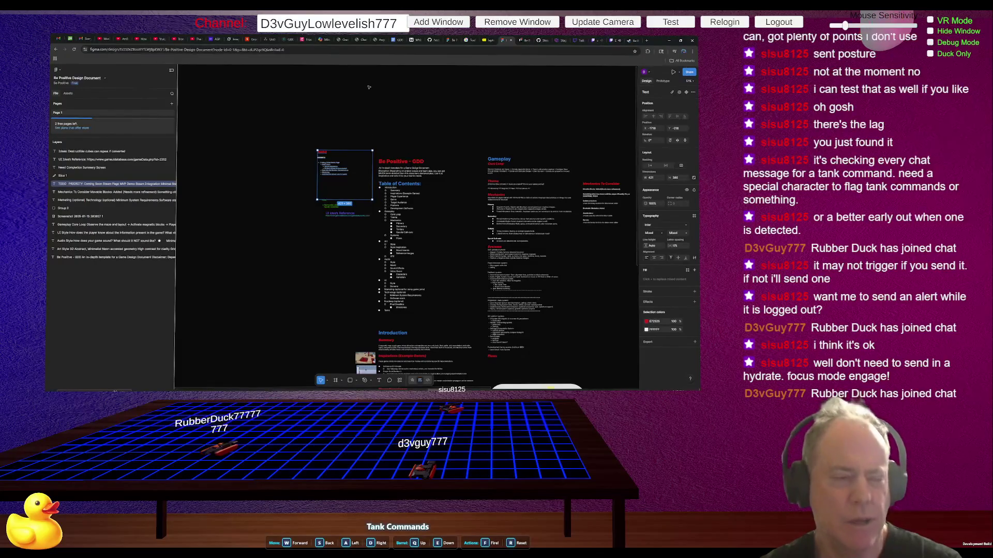
{"action": "scroll", "coordinate": [382, 99], "scroll_direction": "up", "scroll_amount": 5}
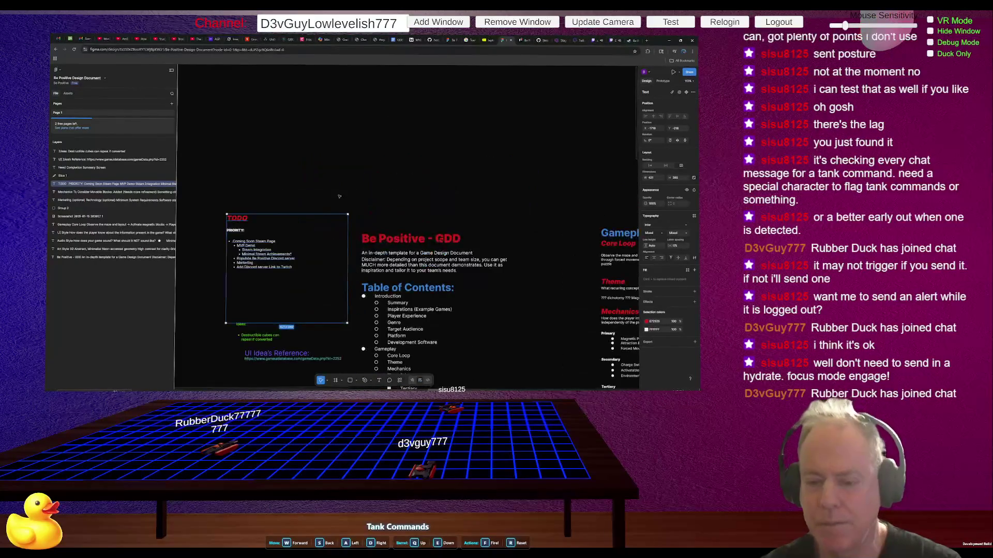
{"action": "scroll", "coordinate": [278, 334], "scroll_direction": "up", "scroll_amount": 2}
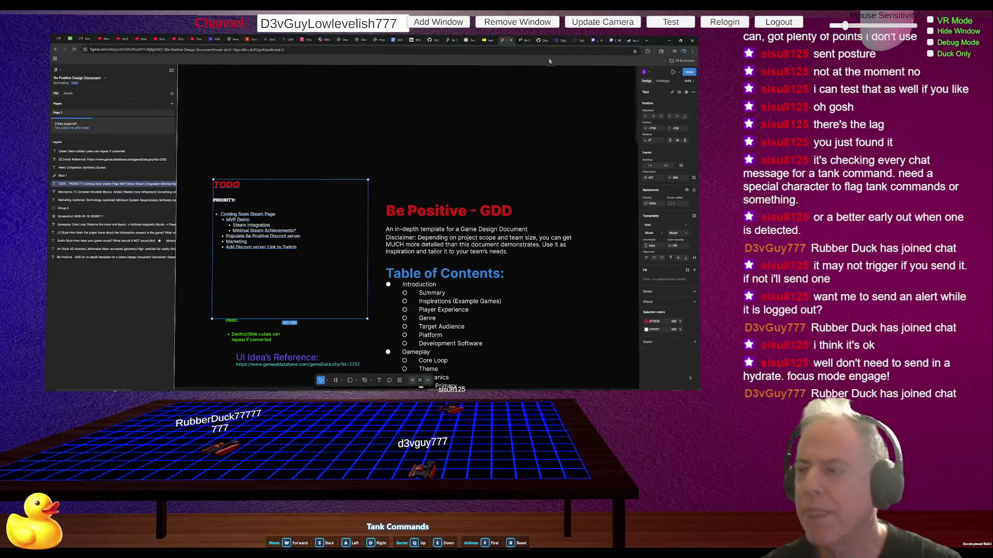
{"action": "left_click", "coordinate": [615, 40]}
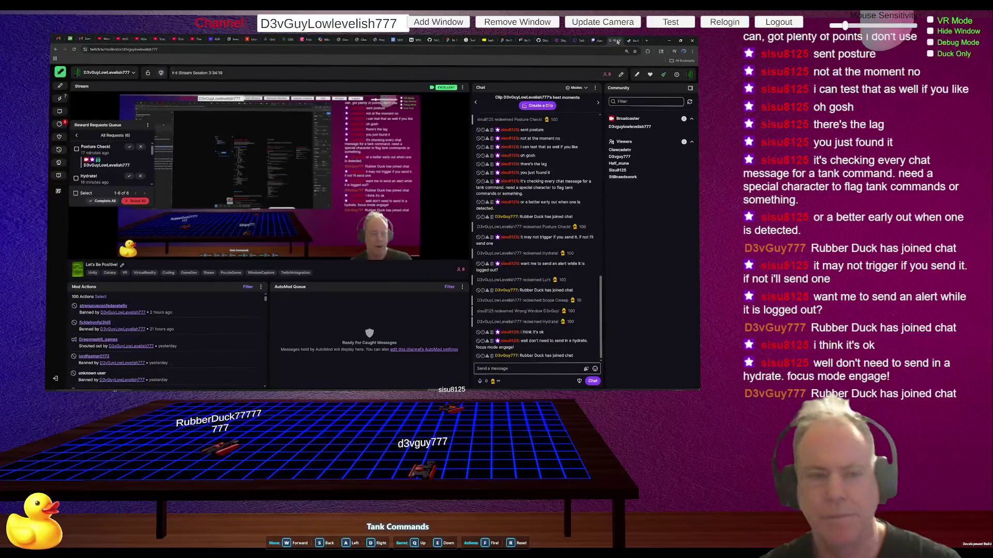
- Reopen the Reward Requests Queue and mark all pending requests, including Posture Check! and Hydrate!, complete
{"action": "mouse_move", "coordinate": [595, 41]}
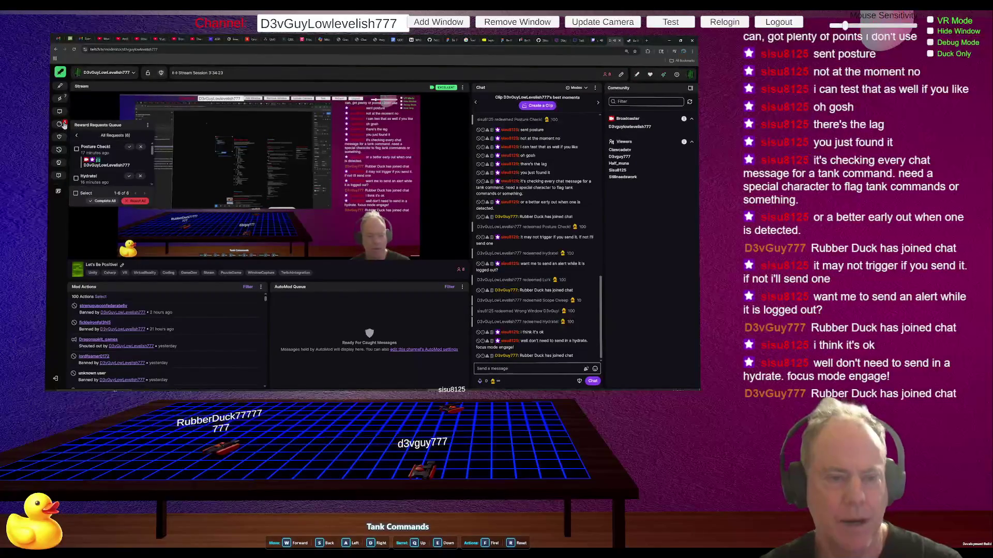
{"action": "left_click", "coordinate": [62, 125]}
{"action": "left_click", "coordinate": [63, 125]}
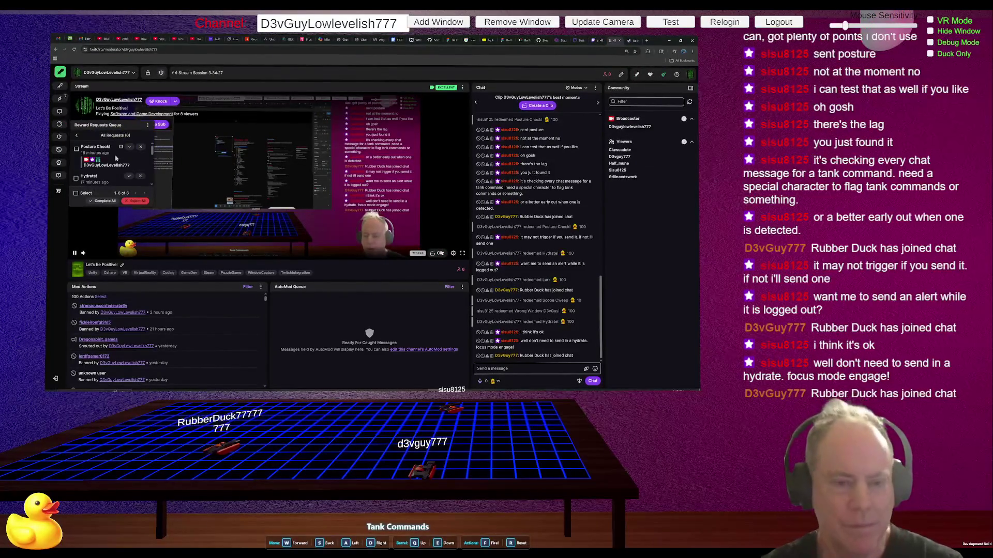
{"action": "scroll", "coordinate": [124, 173], "scroll_direction": "down", "scroll_amount": 2}
{"action": "scroll", "coordinate": [123, 173], "scroll_direction": "down", "scroll_amount": 1}
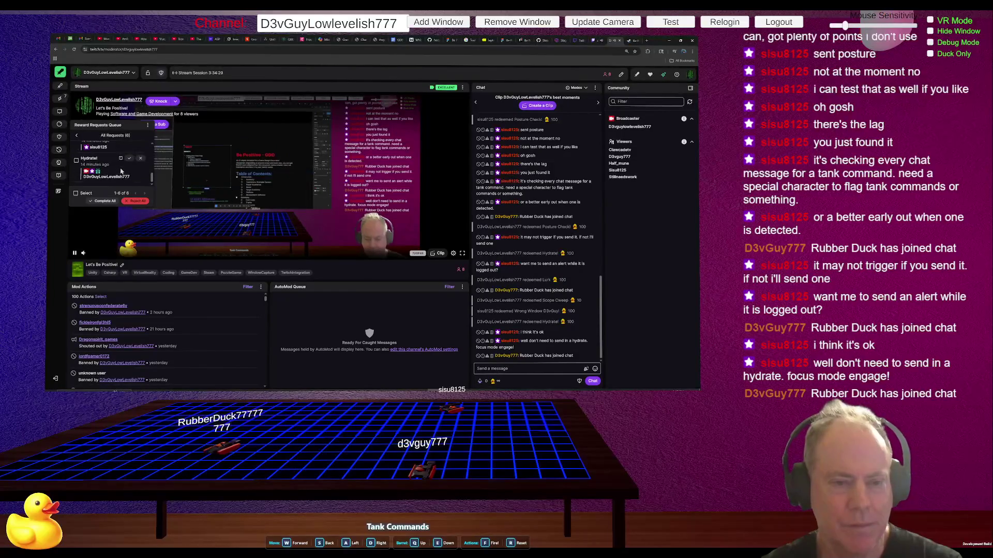
{"action": "left_click", "coordinate": [104, 201]}
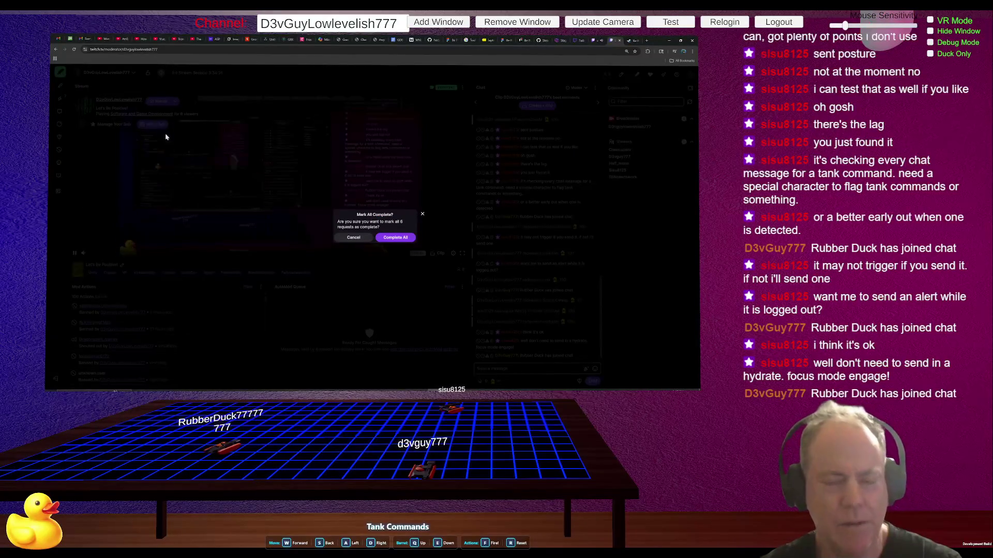
{"action": "left_click", "coordinate": [395, 237]}
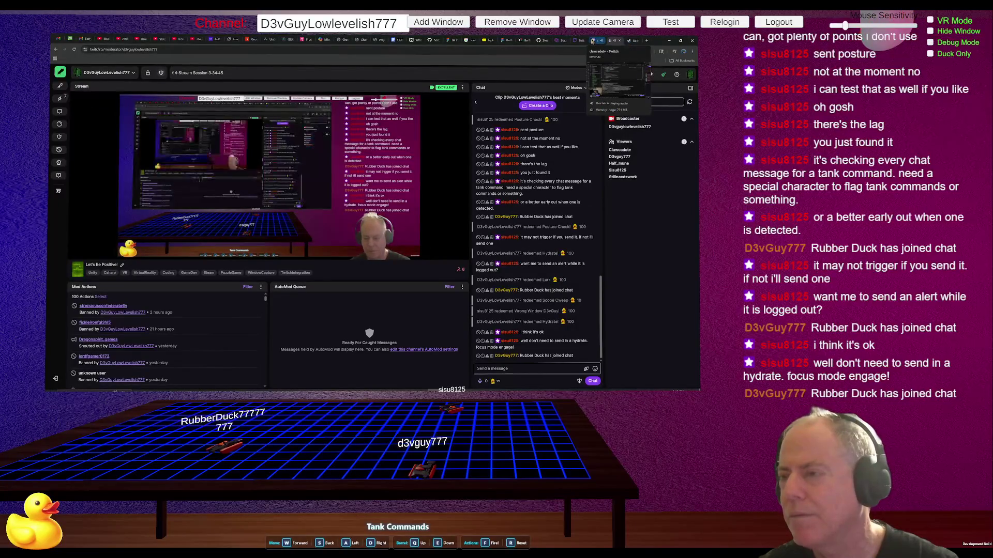
- Leave mod view for the channel's own stream page through the account menu's Channel option
{"action": "left_click", "coordinate": [690, 75]}
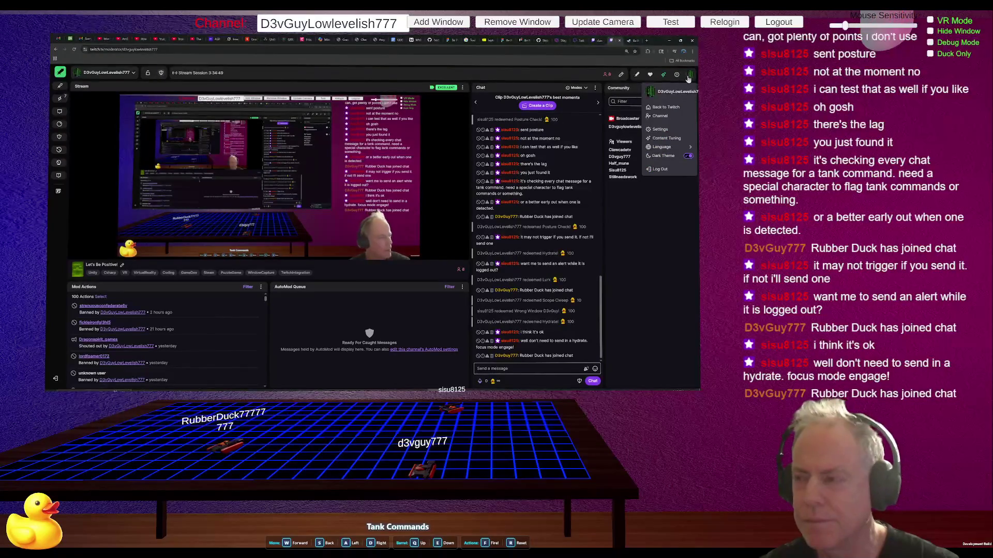
{"action": "left_click", "coordinate": [659, 118]}
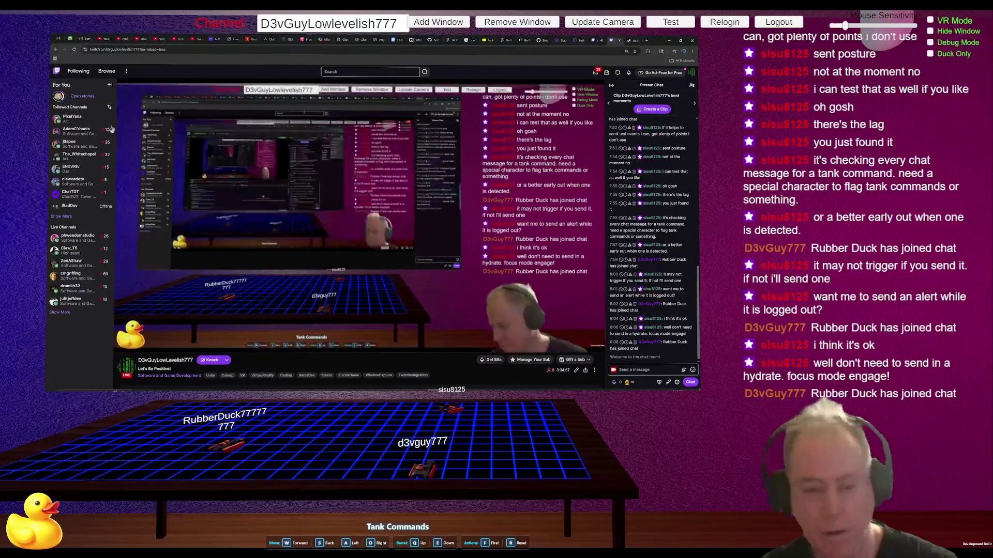
{"action": "mouse_move", "coordinate": [76, 120]}
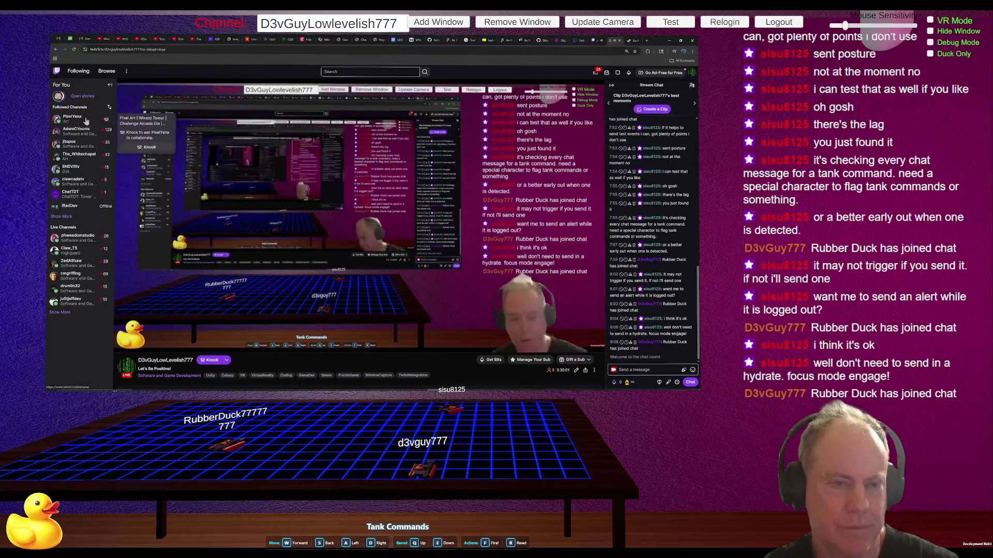
{"action": "mouse_move", "coordinate": [84, 187]}
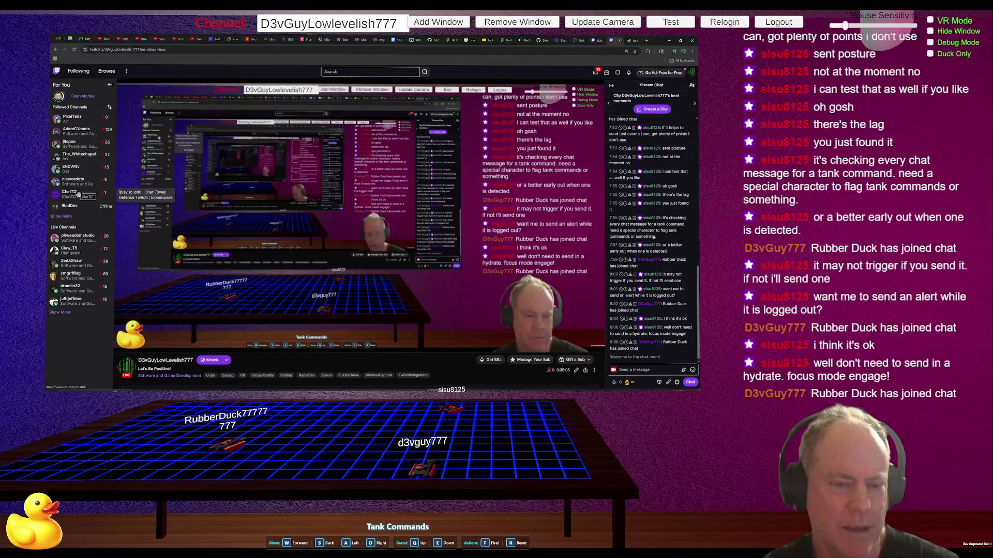
- Open the ENDVRtv stream from Followed Channels and focus its chat message box
{"action": "left_click", "coordinate": [70, 171]}
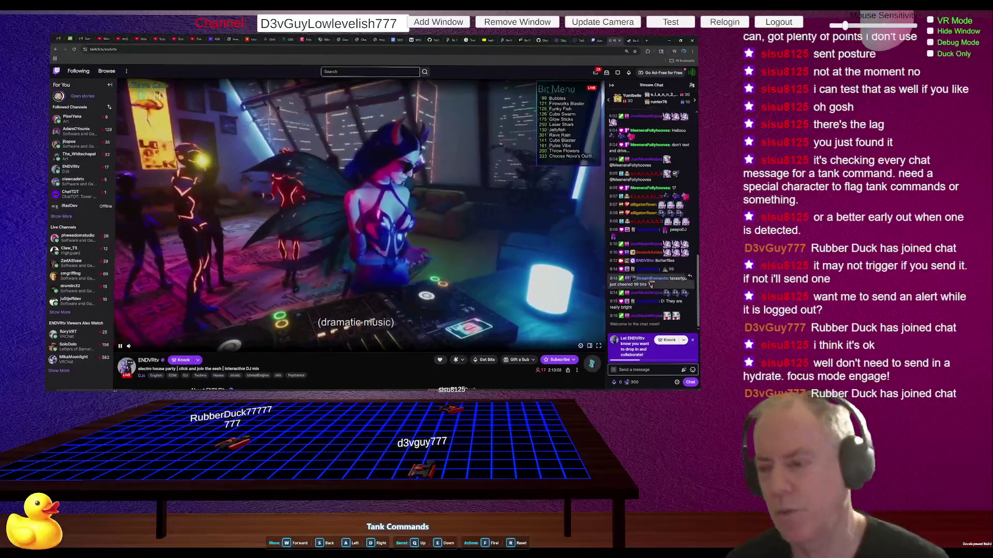
{"action": "left_click", "coordinate": [646, 371]}
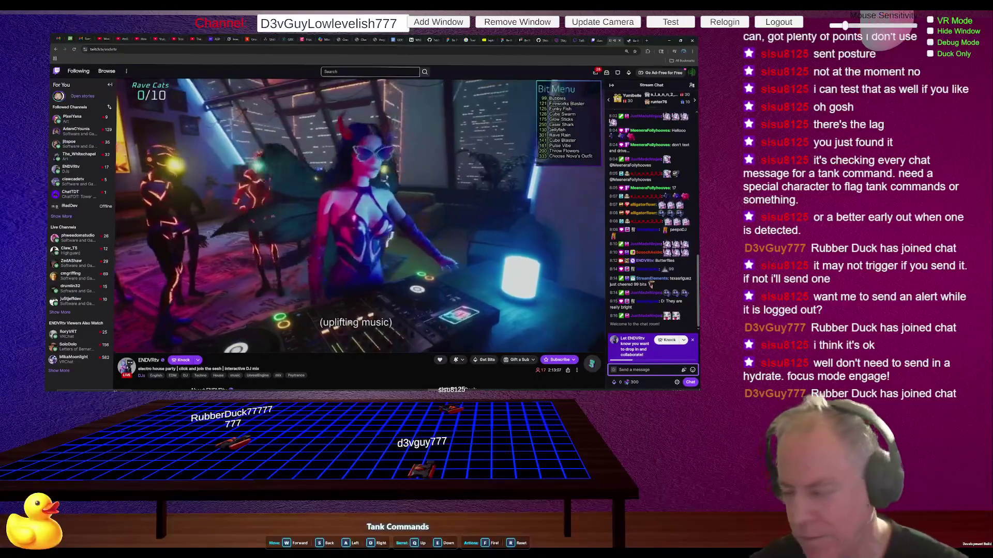
{"action": "mouse_move", "coordinate": [147, 348]}
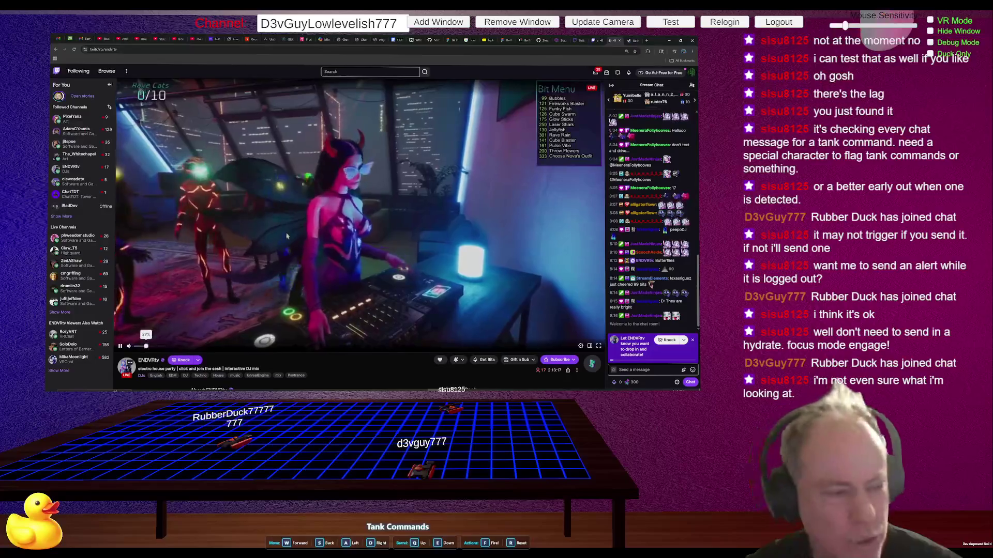
{"action": "left_click", "coordinate": [657, 363]}
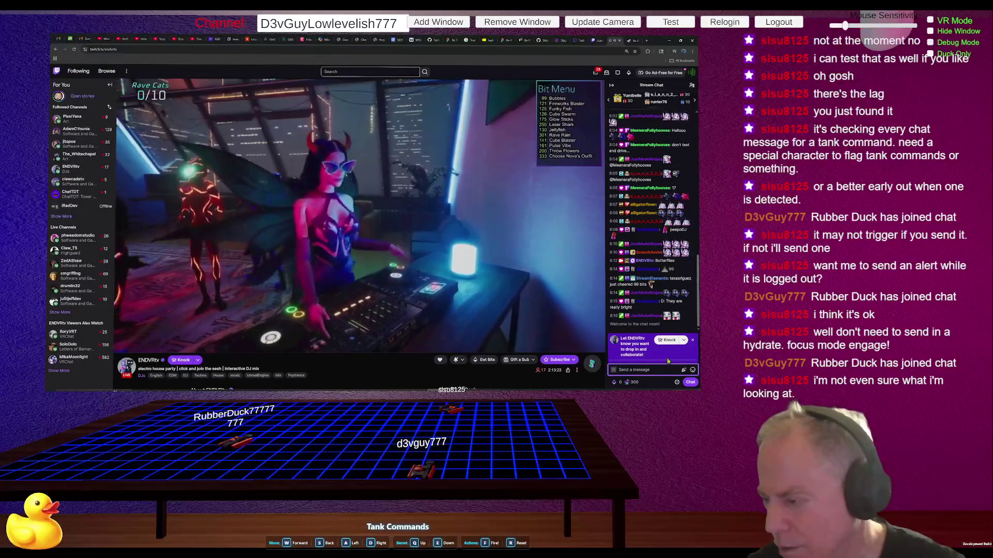
{"action": "left_click", "coordinate": [692, 370]}
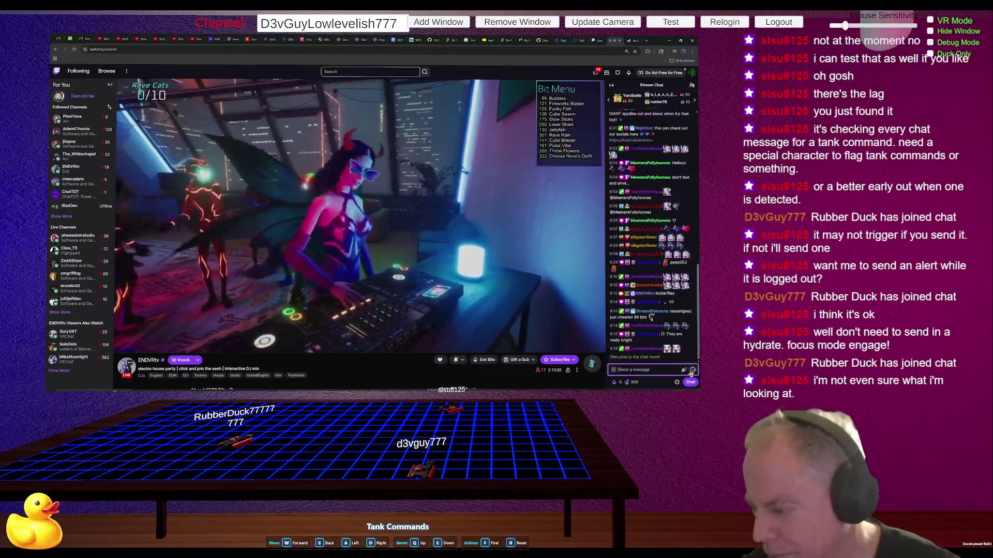
- Post two DancingDuck emotes in ENDVRtv chat and lower the stream volume to 14%
{"action": "left_click", "coordinate": [653, 296]}
{"action": "left_click", "coordinate": [653, 295]}
{"action": "key", "text": "Return"}
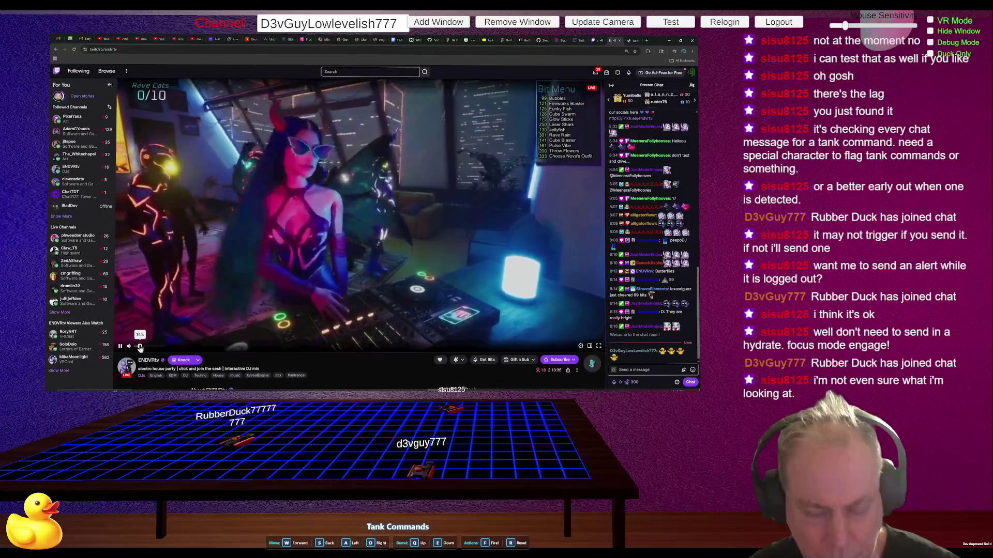
{"action": "left_click_drag", "start_coordinate": [144, 345], "coordinate": [139, 347]}
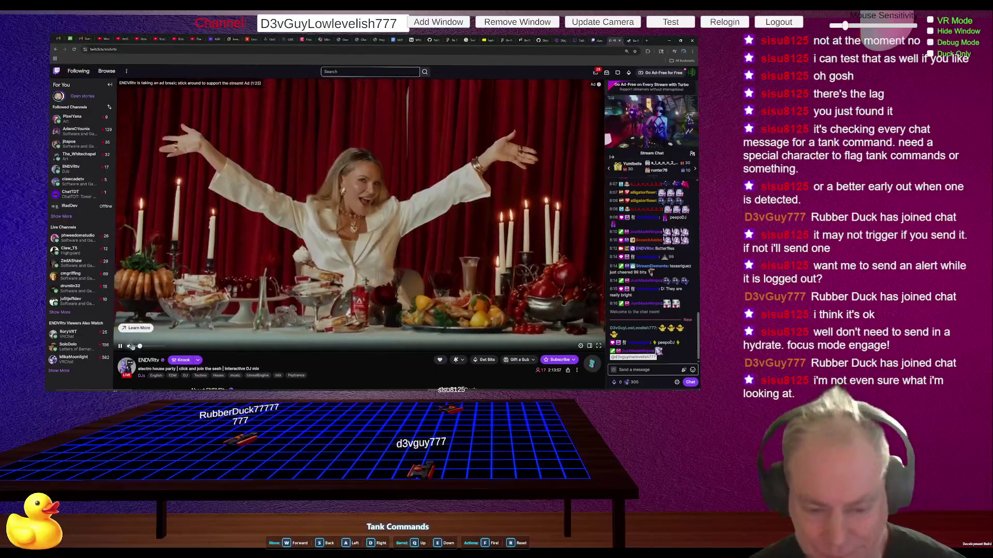
- Turn the ad's volume down, send an 'Ads' chat message, then settle the volume near 5%
{"action": "left_click", "coordinate": [137, 347]}
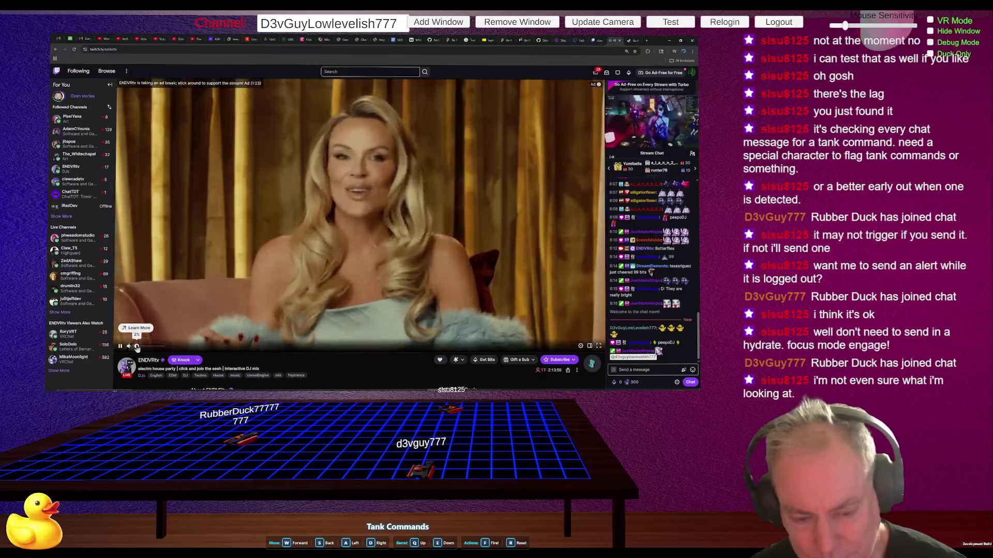
{"action": "left_click", "coordinate": [651, 370]}
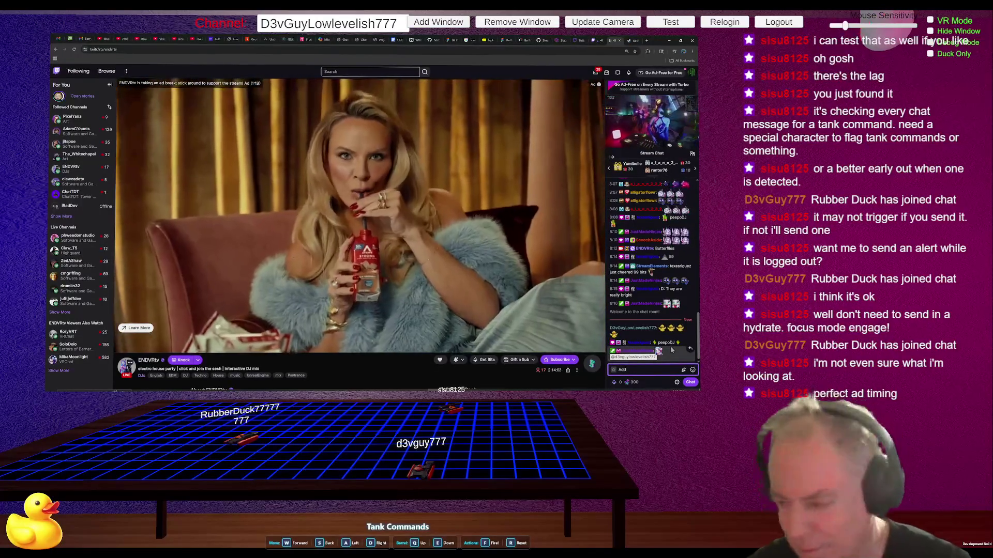
{"action": "type", "text": "d"}
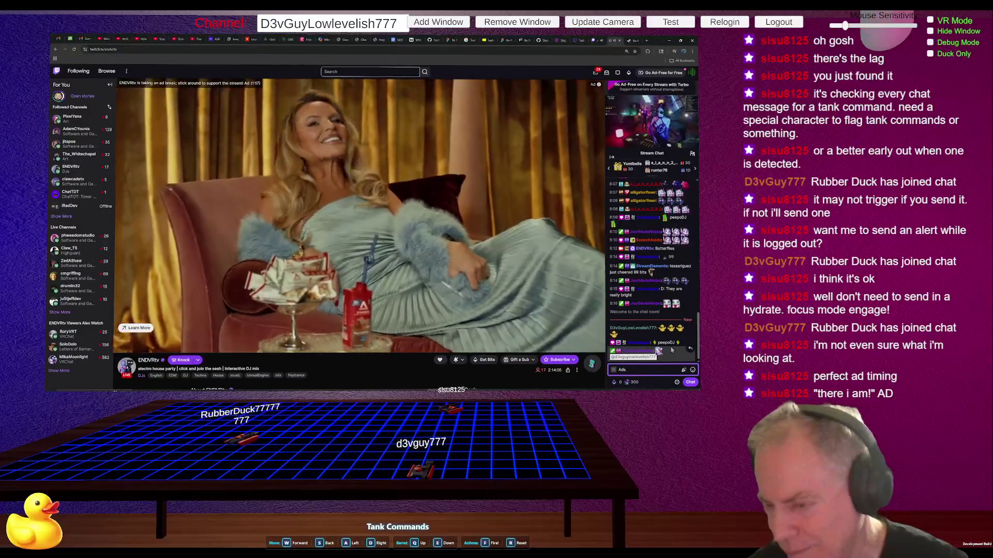
{"action": "key", "text": "Return"}
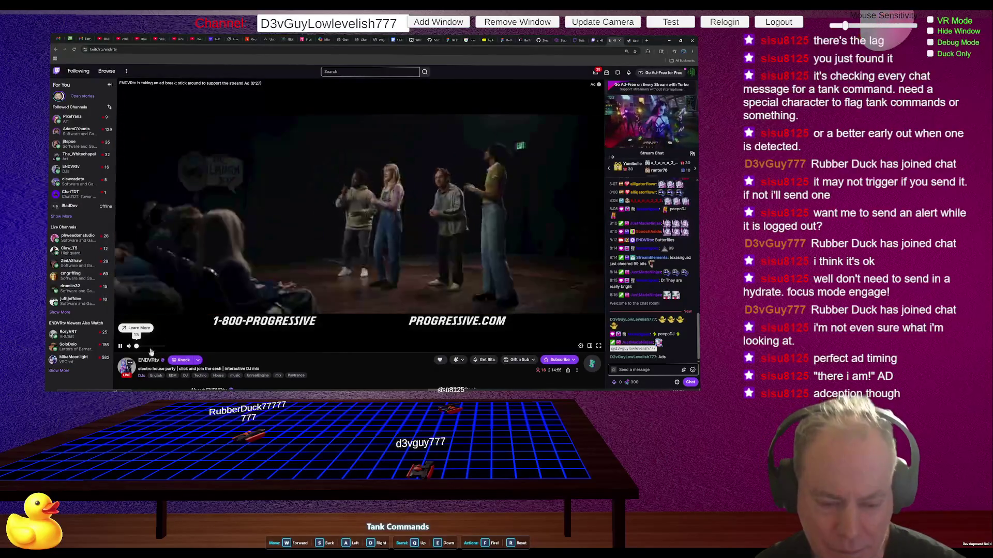
{"action": "left_click", "coordinate": [140, 346]}
{"action": "left_click", "coordinate": [138, 346]}
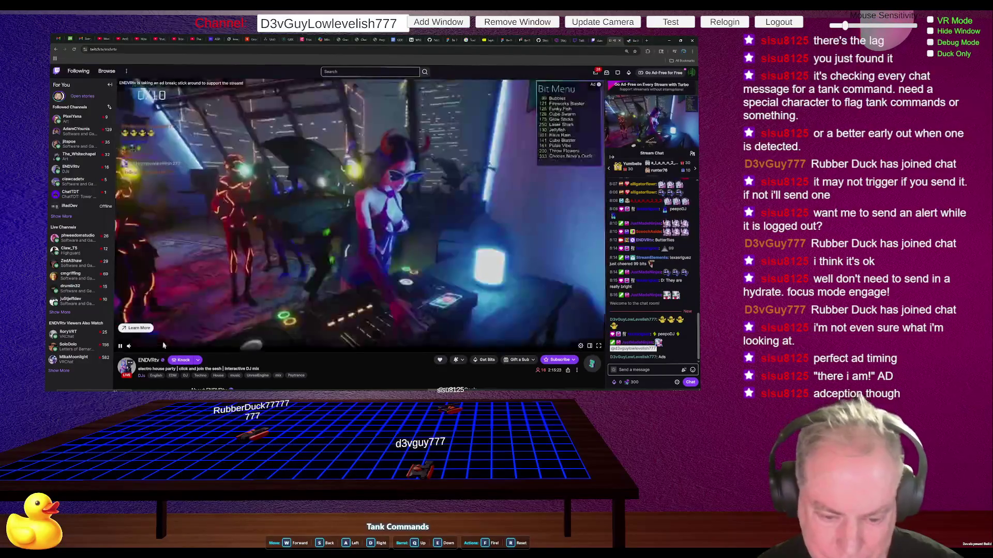
- Set volume to about 30%, clear the chat box, and send two DancingDuck emotes
{"action": "left_click", "coordinate": [144, 348]}
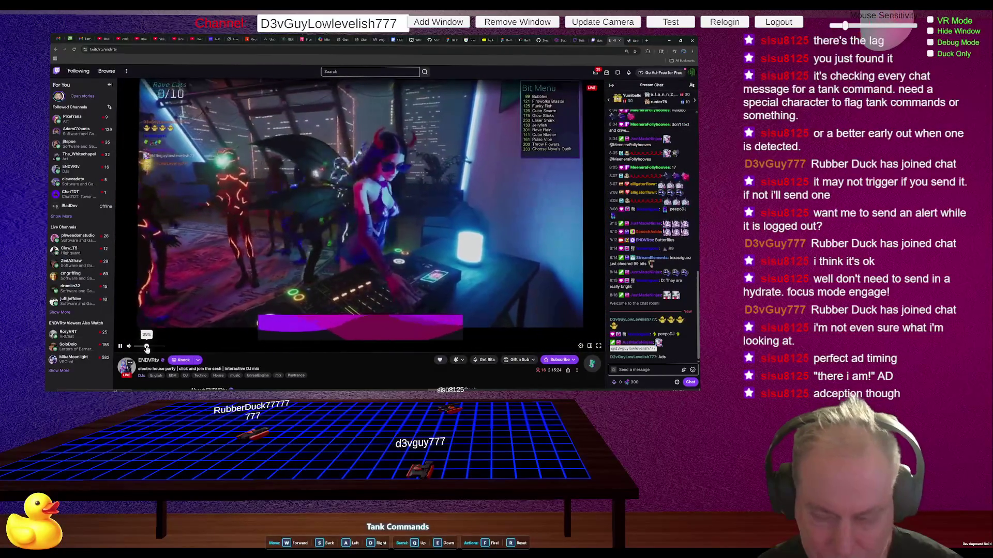
{"action": "left_click", "coordinate": [657, 371]}
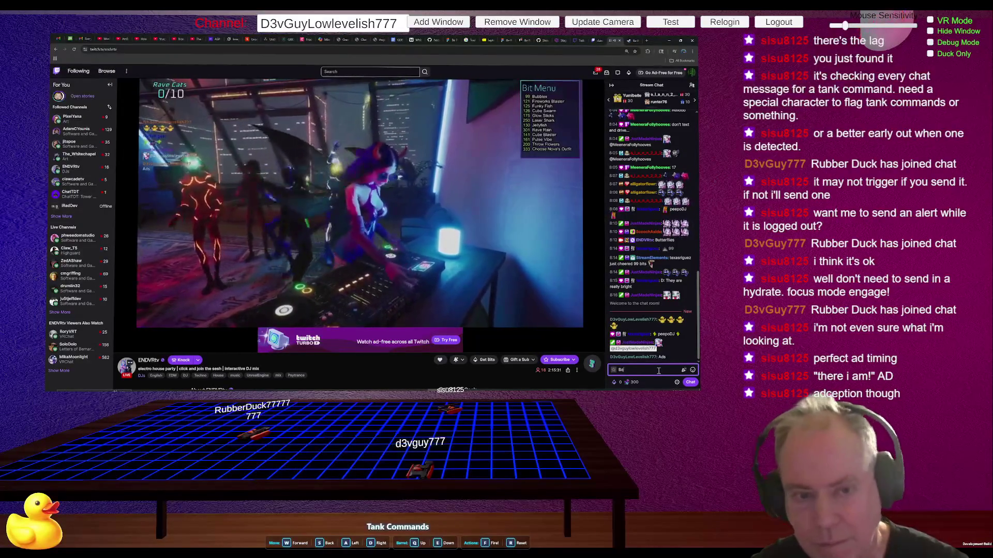
{"action": "key", "text": "BackSpace"}
{"action": "key", "text": "BackSpace"}
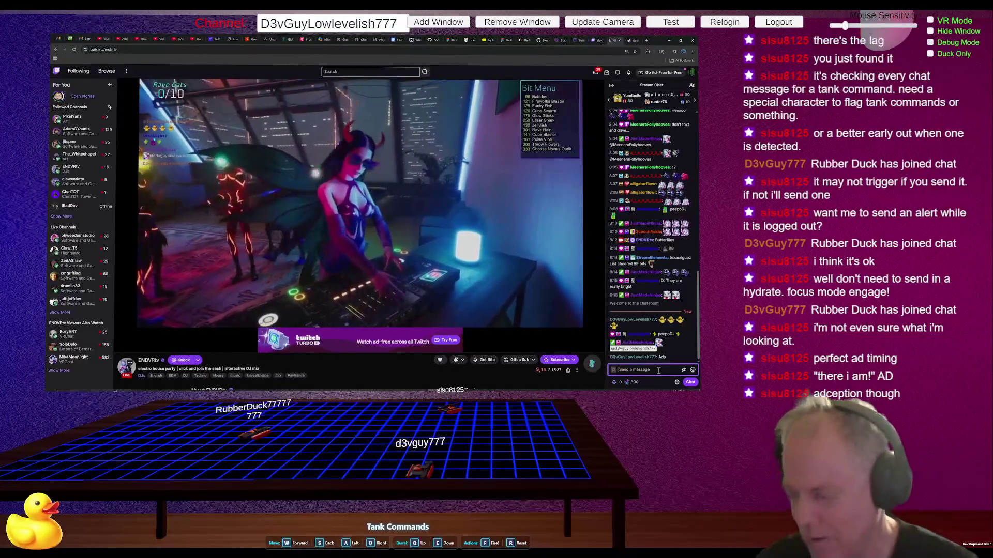
{"action": "left_click", "coordinate": [691, 370]}
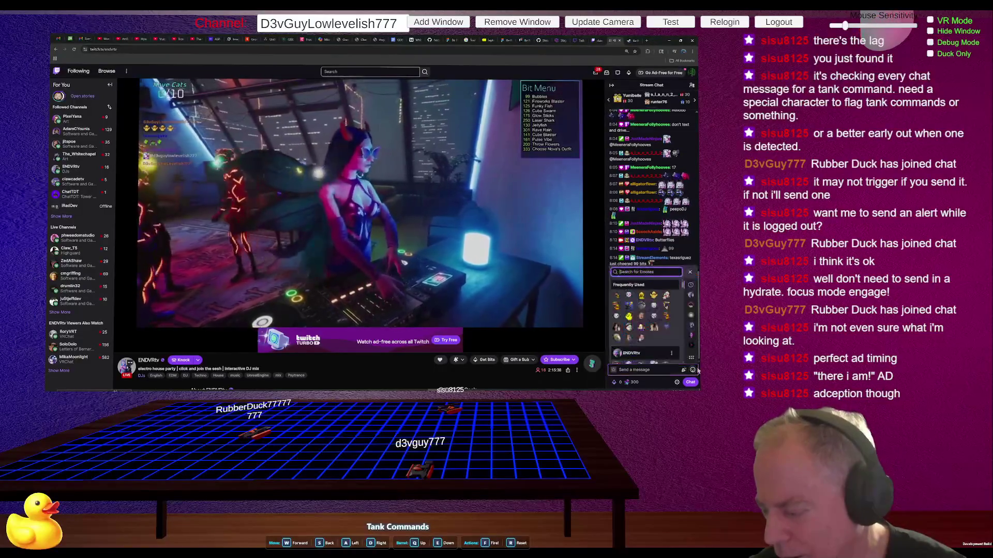
{"action": "left_click", "coordinate": [653, 296]}
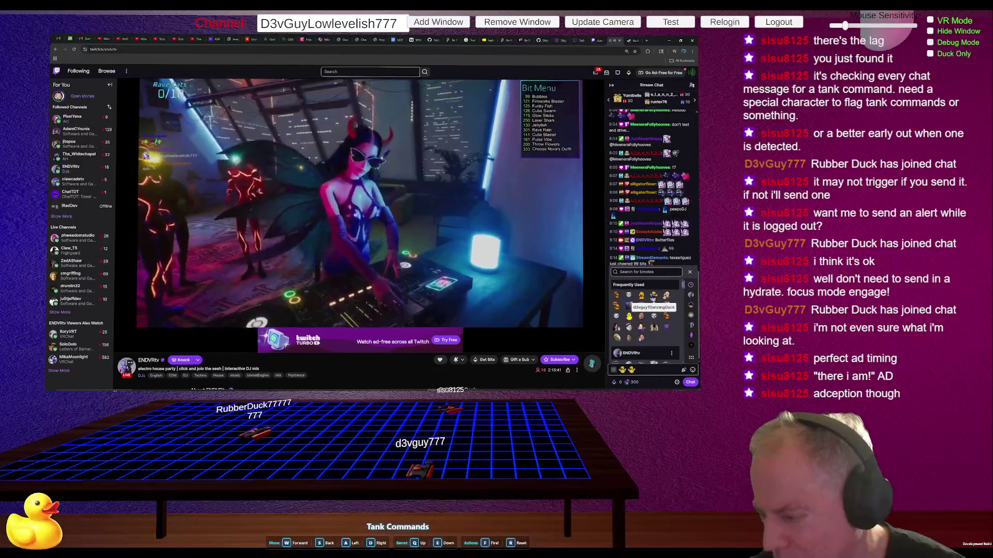
{"action": "left_click", "coordinate": [654, 295]}
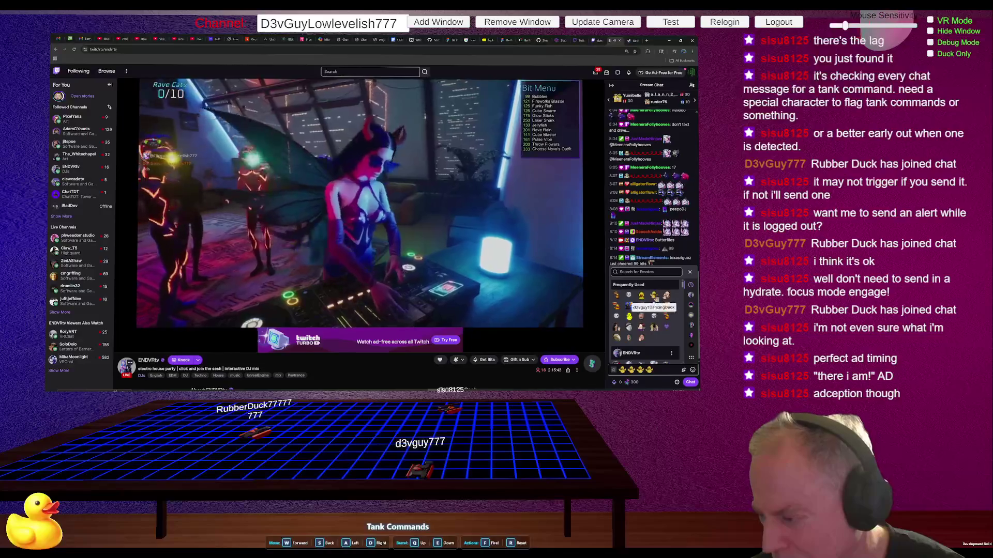
{"action": "left_click", "coordinate": [691, 382]}
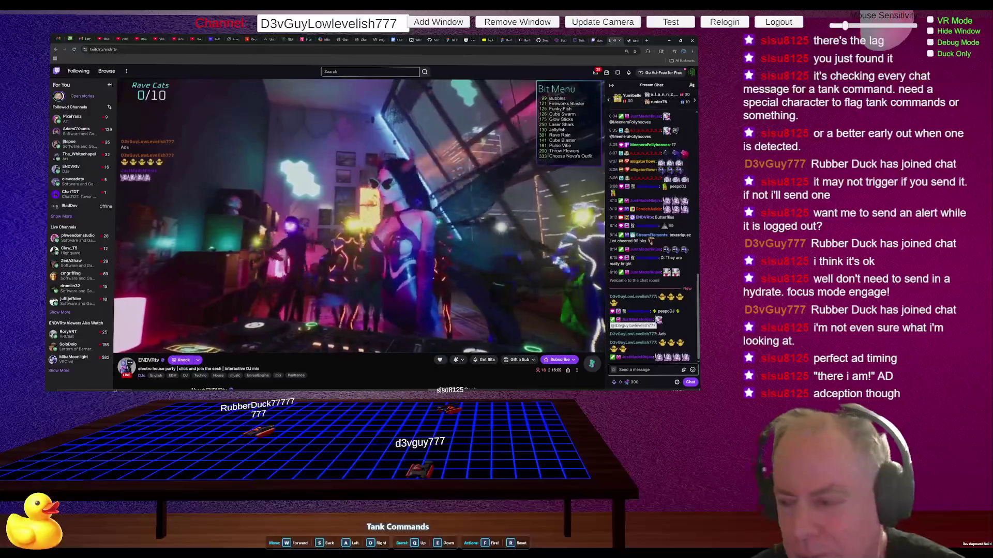
{"action": "mouse_move", "coordinate": [335, 198]}
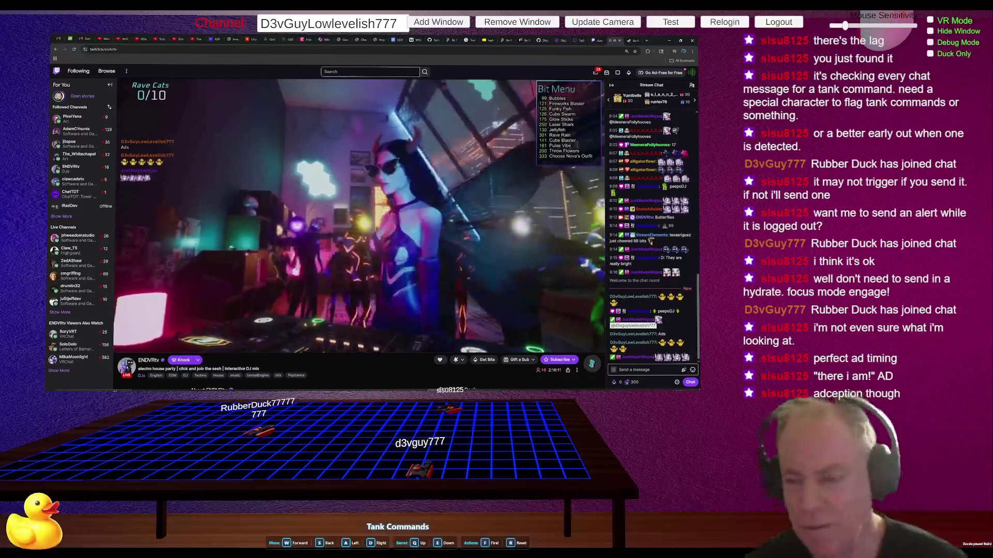
{"action": "mouse_move", "coordinate": [140, 349]}
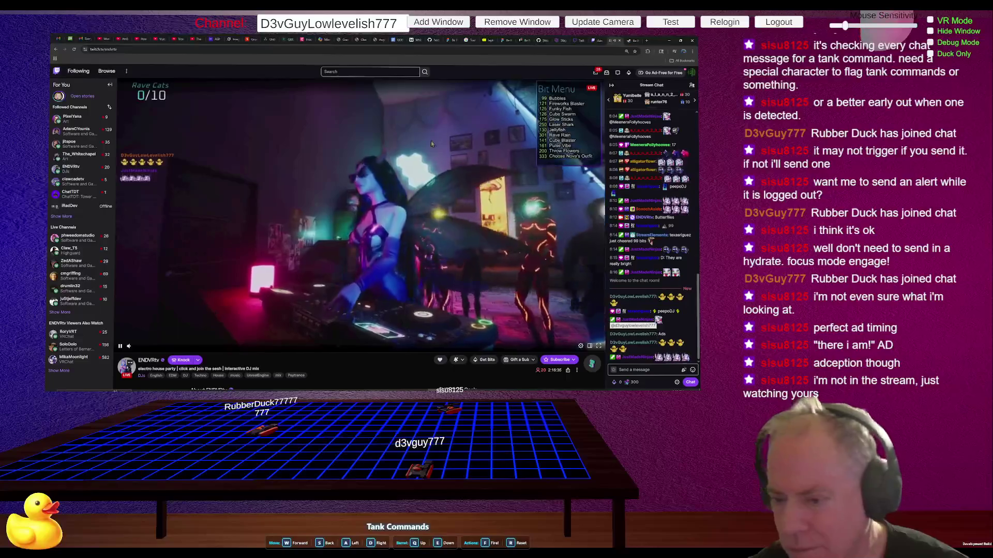
{"action": "mouse_move", "coordinate": [88, 156]}
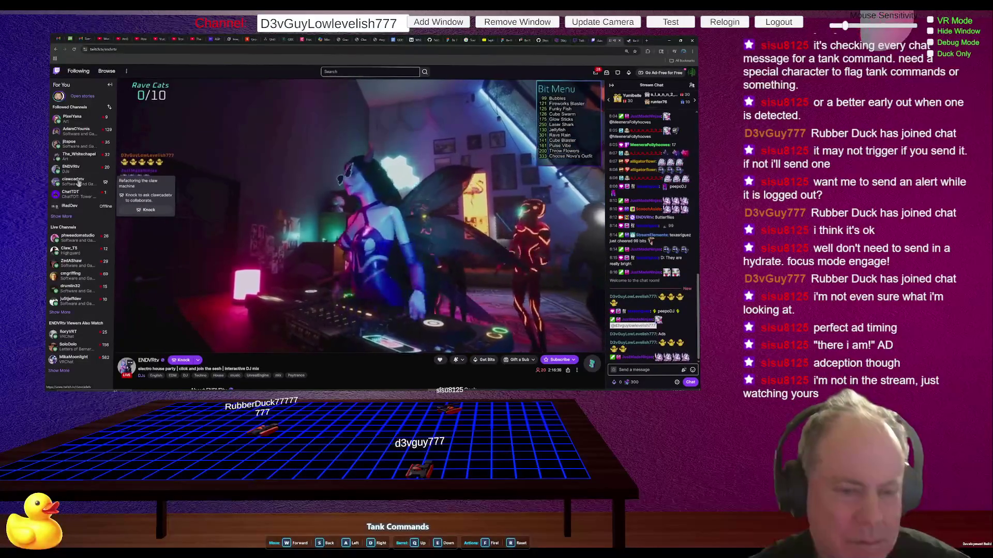
{"action": "mouse_move", "coordinate": [86, 119]}
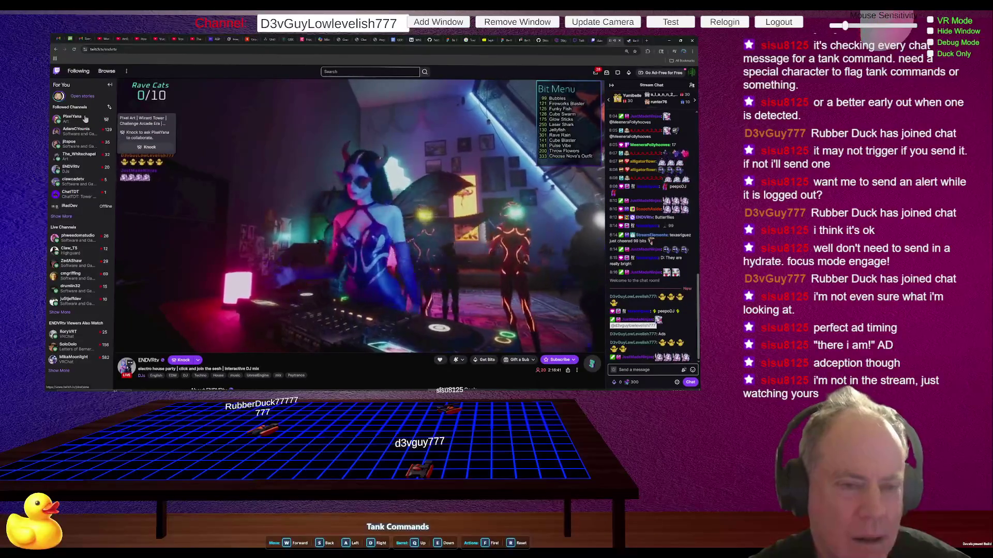
- Open PixelYana's Pixel Art Wizard Tower stream, briefly checking Unity before returning to it
{"action": "left_click", "coordinate": [87, 119]}
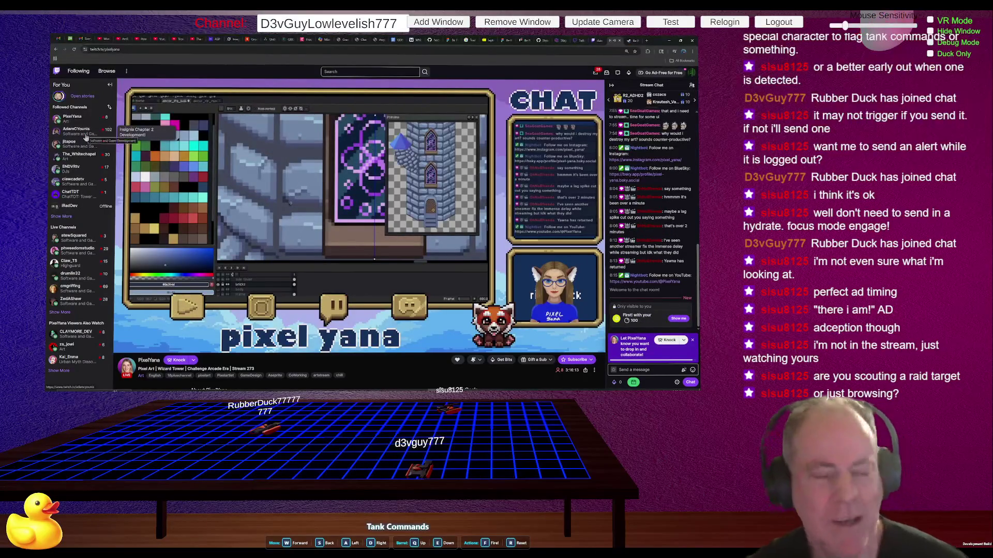
{"action": "mouse_move", "coordinate": [83, 168]}
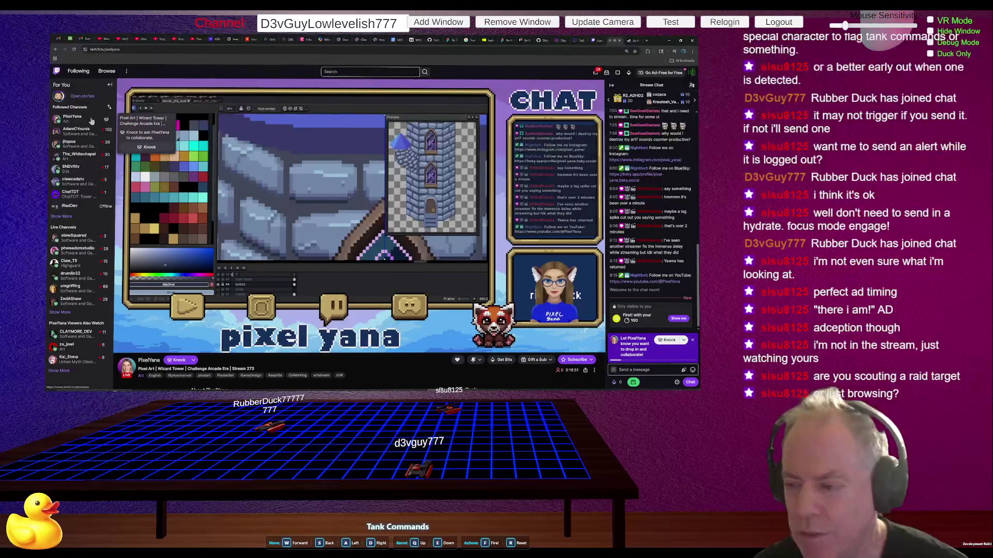
{"action": "key", "text": "alt+Tab"}
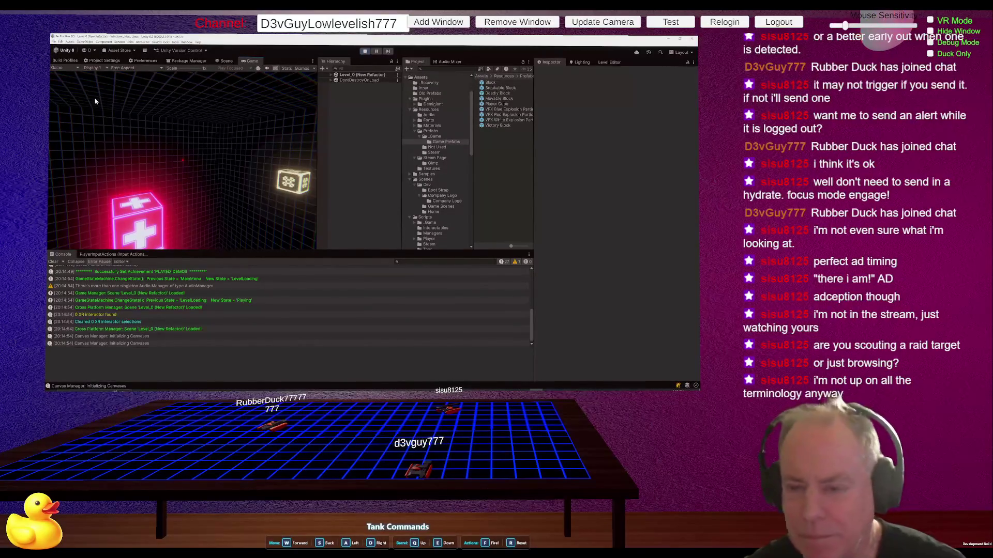
{"action": "key", "text": "alt+Tab"}
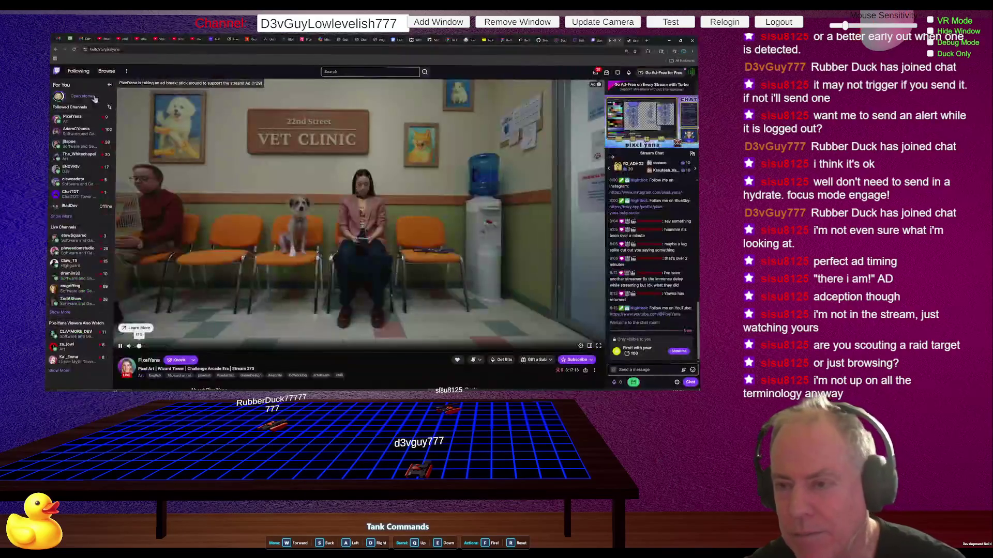
- Search 'vtuber' in a new Chrome tab and open the Wikipedia VTuber article
{"action": "left_click", "coordinate": [648, 41]}
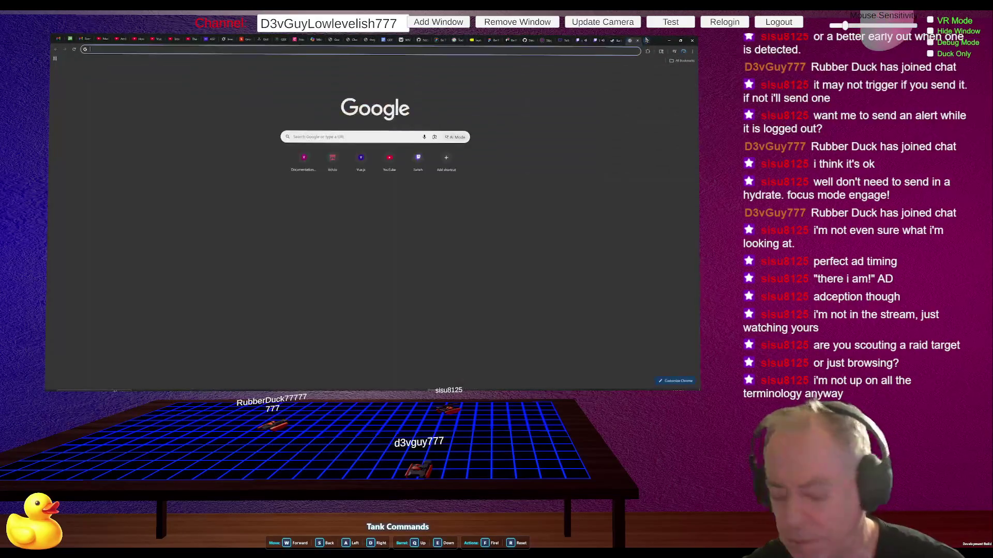
{"action": "type", "text": "vtuber"}
{"action": "key", "text": "Return"}
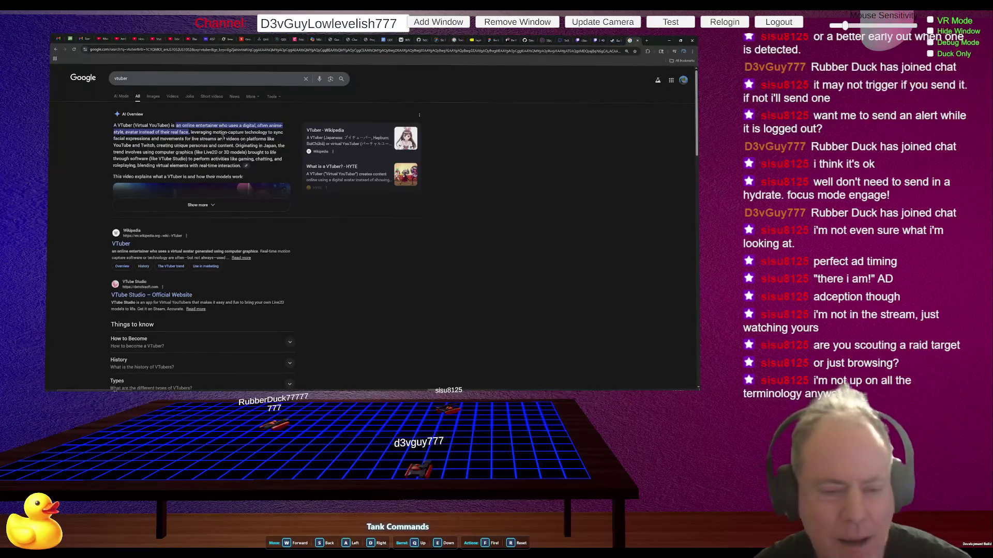
{"action": "left_click", "coordinate": [122, 244]}
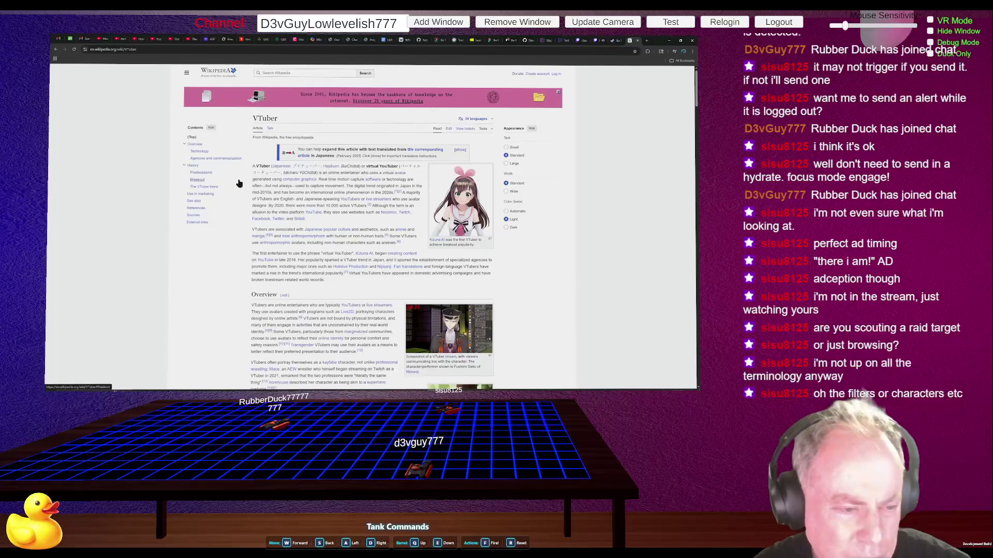
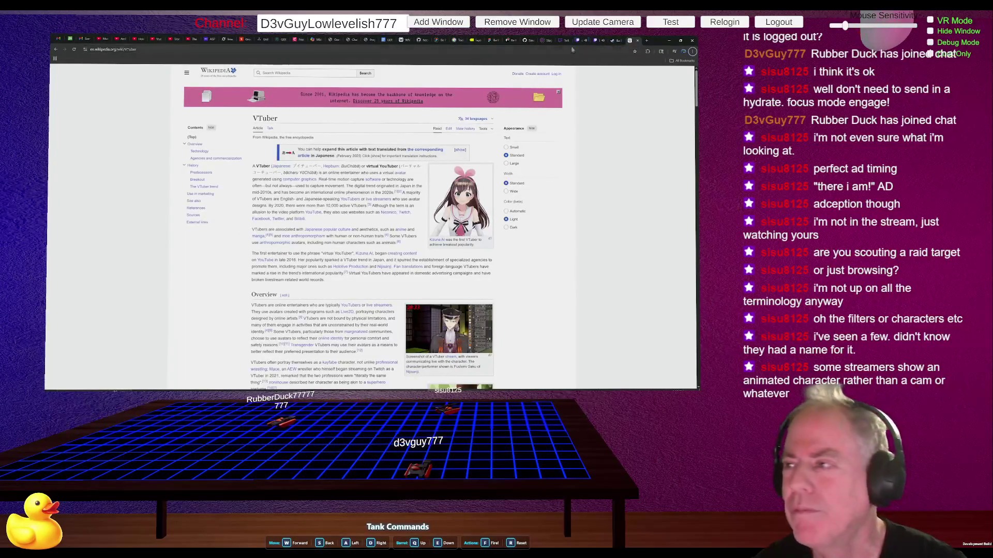
- Switch from the Wikipedia VTuber article to the Twitch stream tab
{"action": "left_click", "coordinate": [612, 41]}
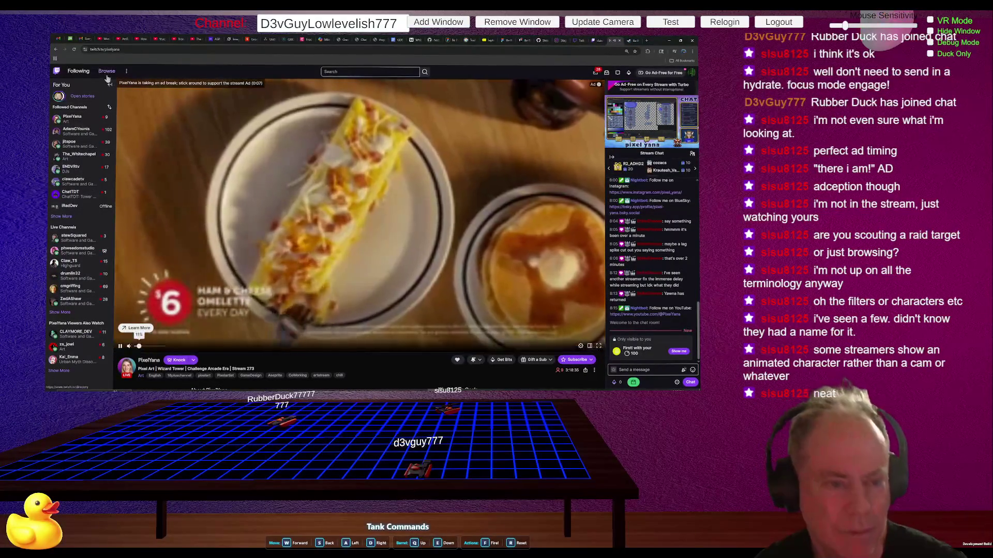
- Go to Twitch's Browse page, close the mini player, then return the Unity game to its home menu
{"action": "left_click", "coordinate": [107, 72]}
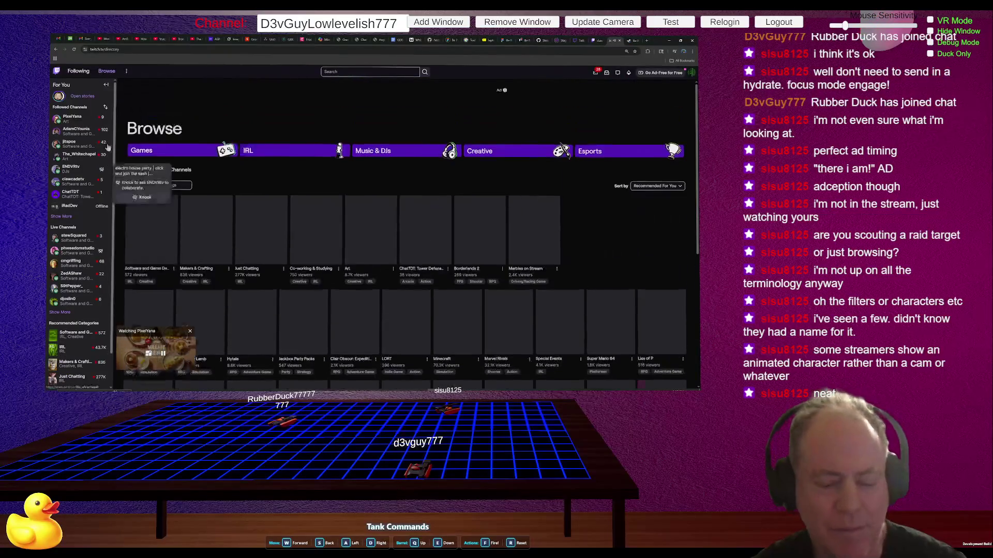
{"action": "left_click", "coordinate": [190, 331]}
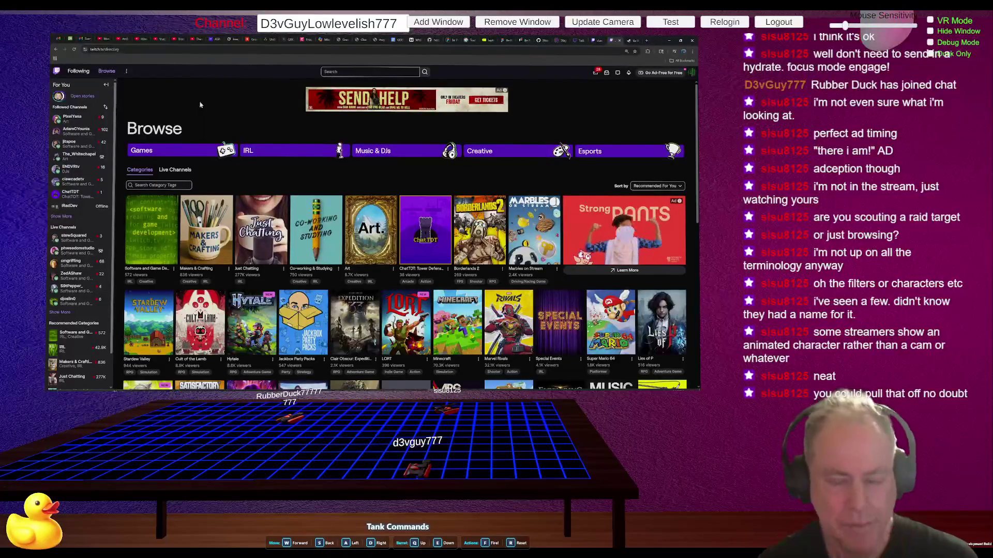
{"action": "key", "text": "alt+Tab"}
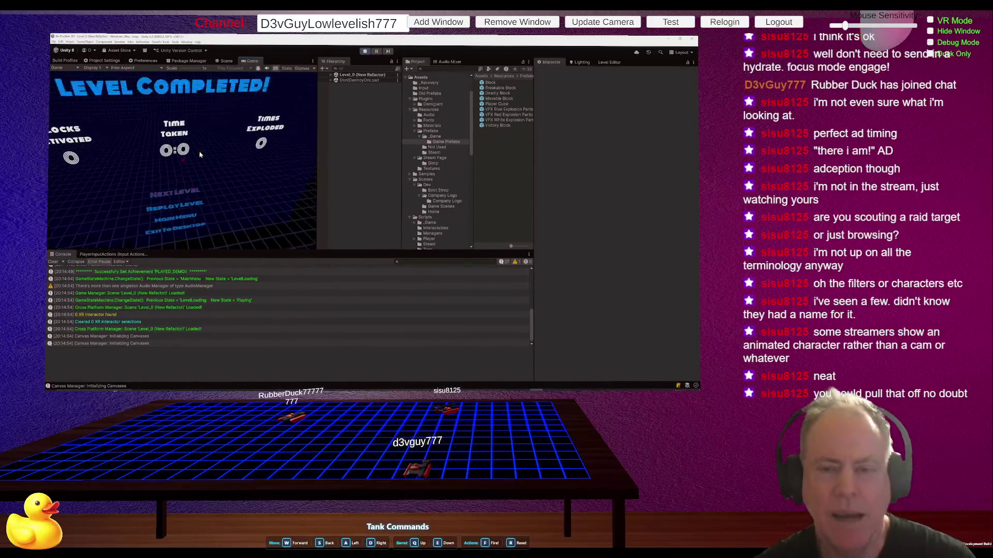
{"action": "left_click", "coordinate": [435, 136]}
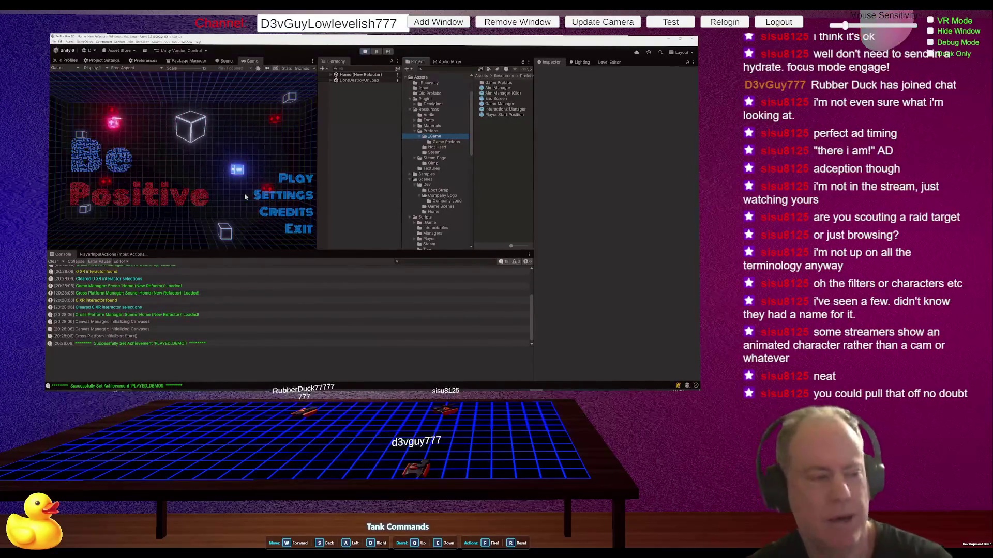
- Stop Unity's play mode and switch back to the Twitch Browse page
{"action": "left_click", "coordinate": [366, 52]}
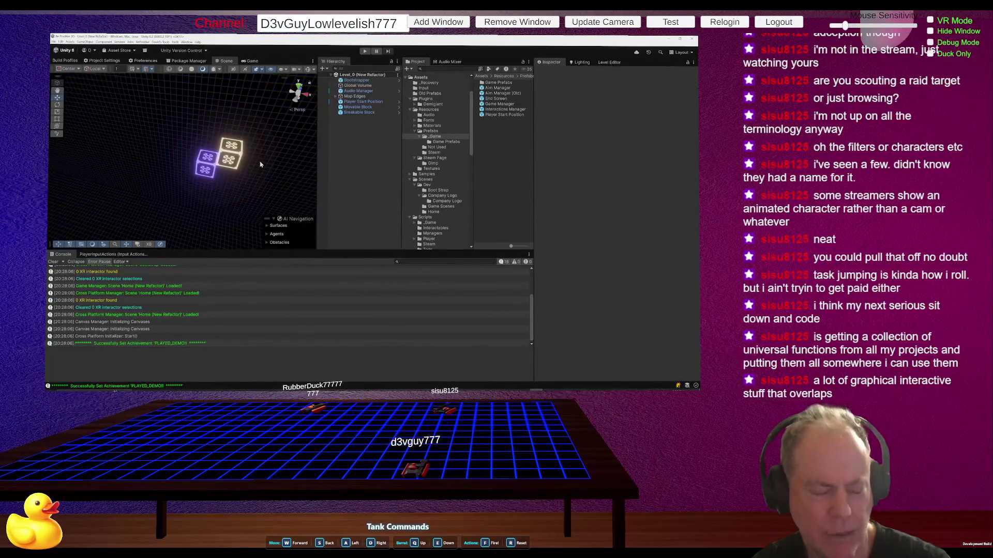
{"action": "key", "text": "alt+Tab"}
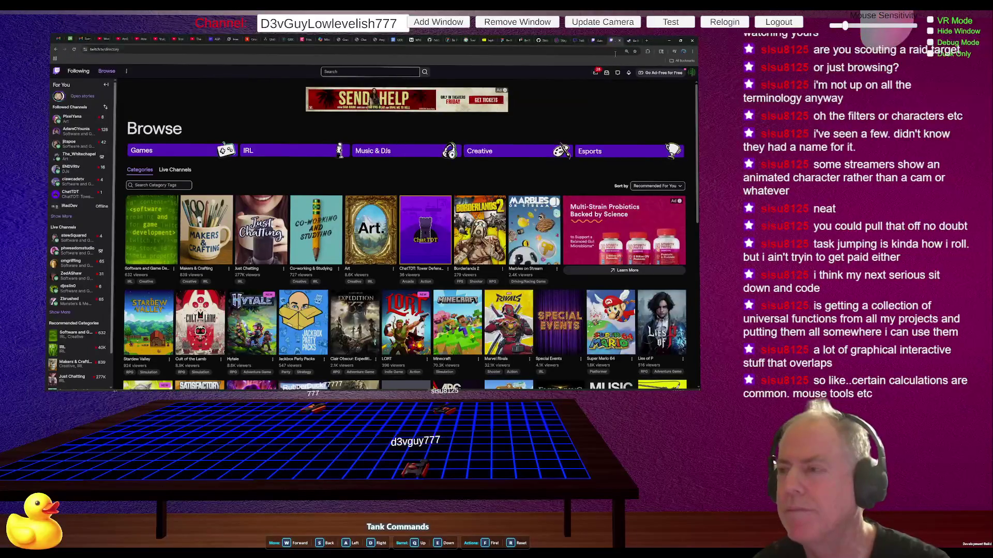
{"action": "left_click", "coordinate": [633, 41]}
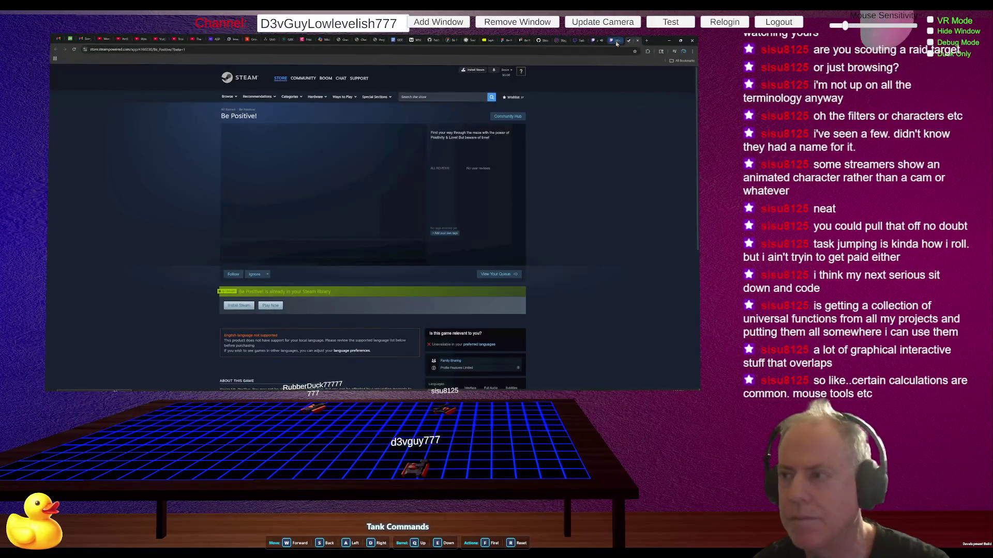
{"action": "left_click", "coordinate": [615, 43]}
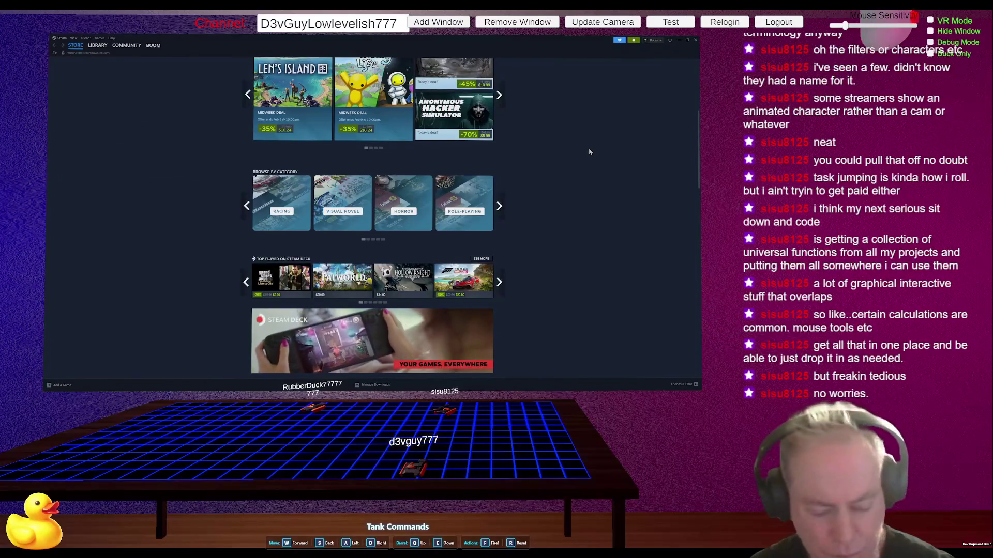
- Scroll down to the recommendation rows and open the Space Engineers store page
{"action": "scroll", "coordinate": [583, 203], "scroll_direction": "down", "scroll_amount": 3}
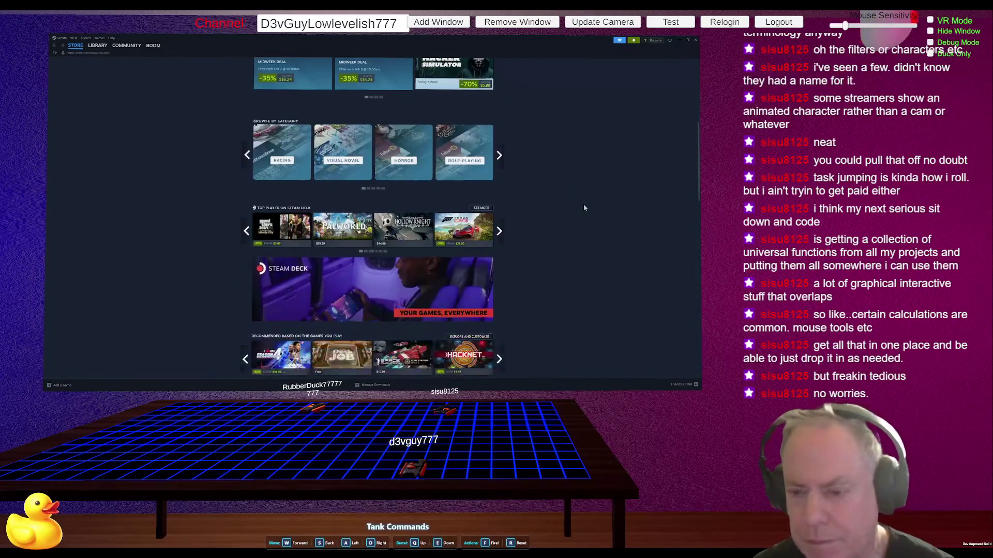
{"action": "scroll", "coordinate": [584, 209], "scroll_direction": "down", "scroll_amount": 1}
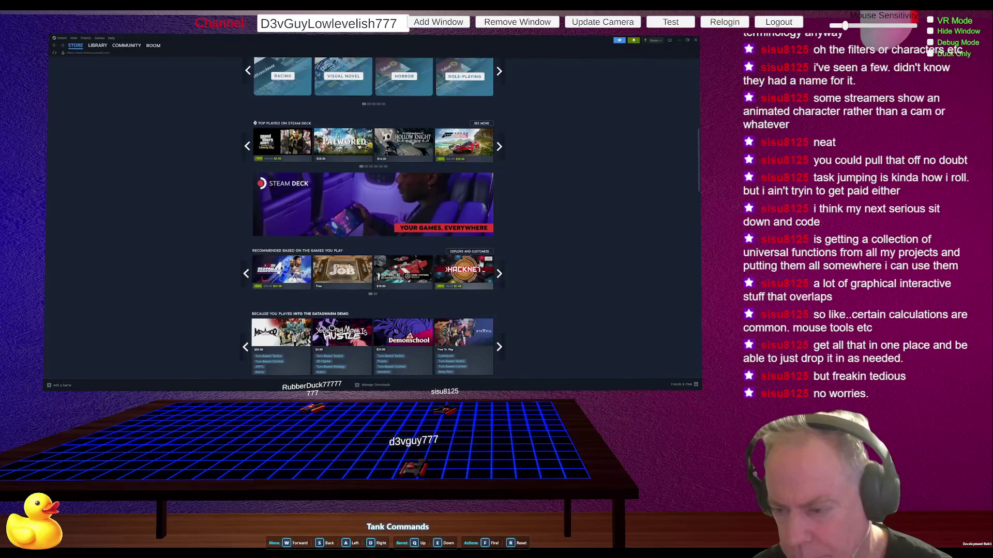
{"action": "mouse_move", "coordinate": [453, 274]}
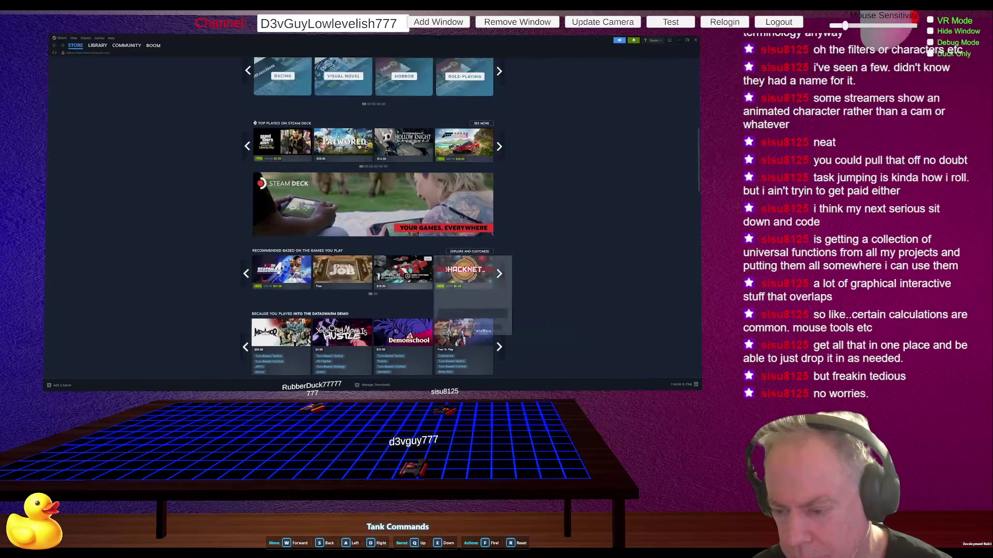
{"action": "left_click", "coordinate": [409, 269]}
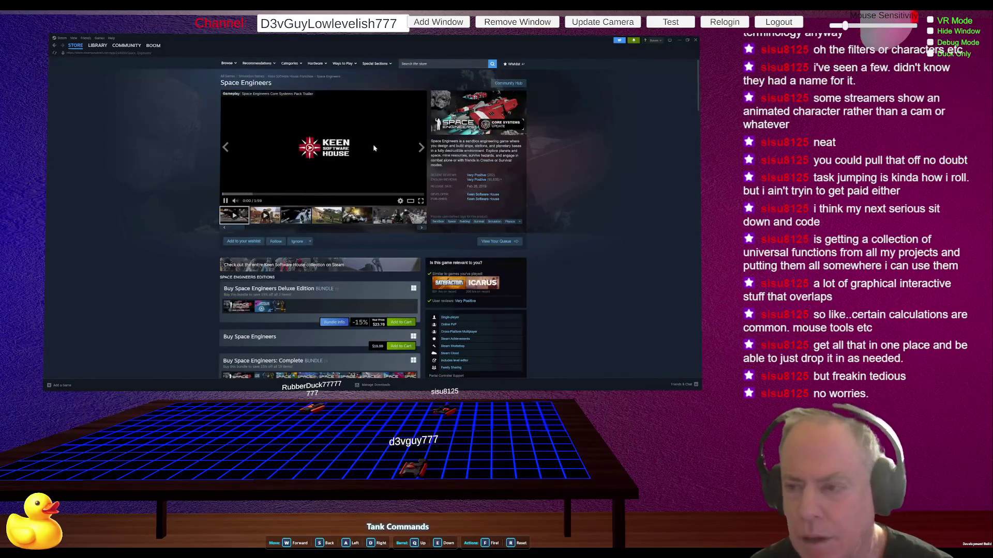
- Pause the Space Engineers trailer, then select and deselect its description paragraph
{"action": "left_click", "coordinate": [326, 144]}
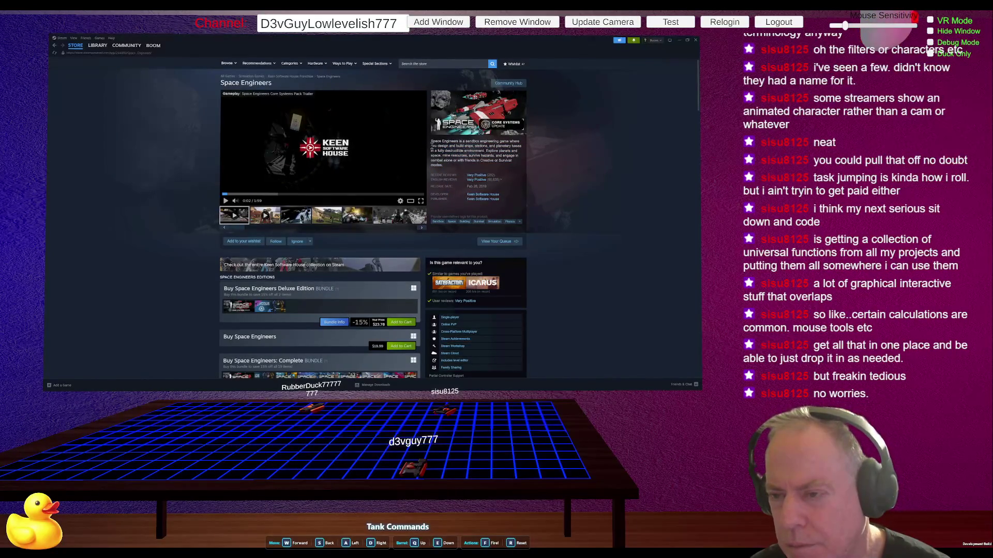
{"action": "left_click_drag", "start_coordinate": [431, 138], "coordinate": [456, 168]}
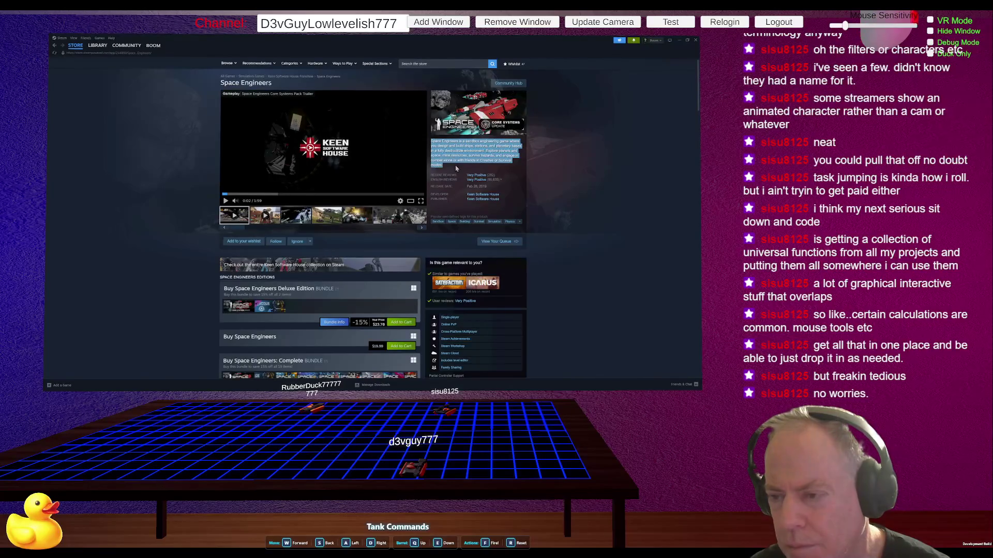
{"action": "left_click", "coordinate": [480, 153]}
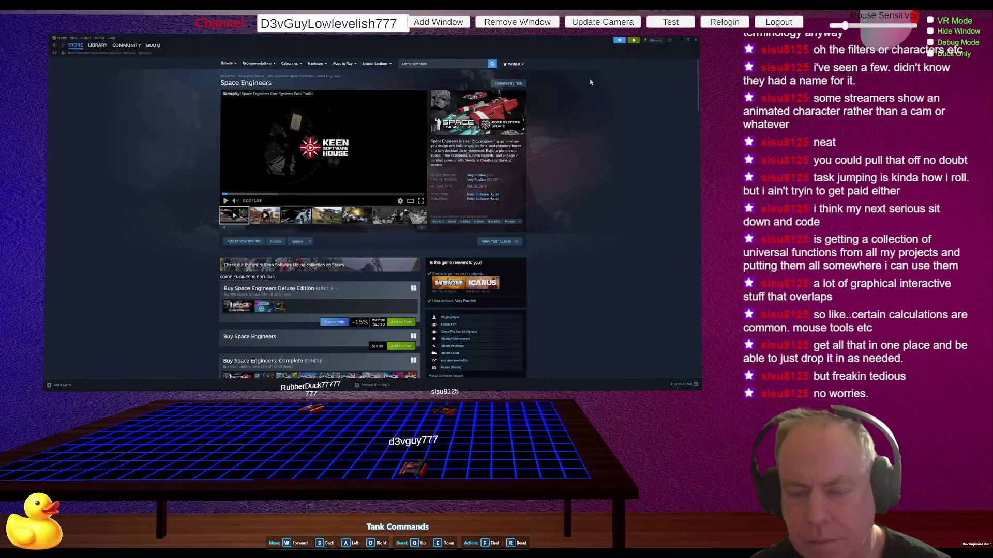
- Compare the Be Positive and Space Engineers store pages, then view Be Positive's tags
{"action": "key", "text": "alt+Tab"}
{"action": "key", "text": "alt+Tab"}
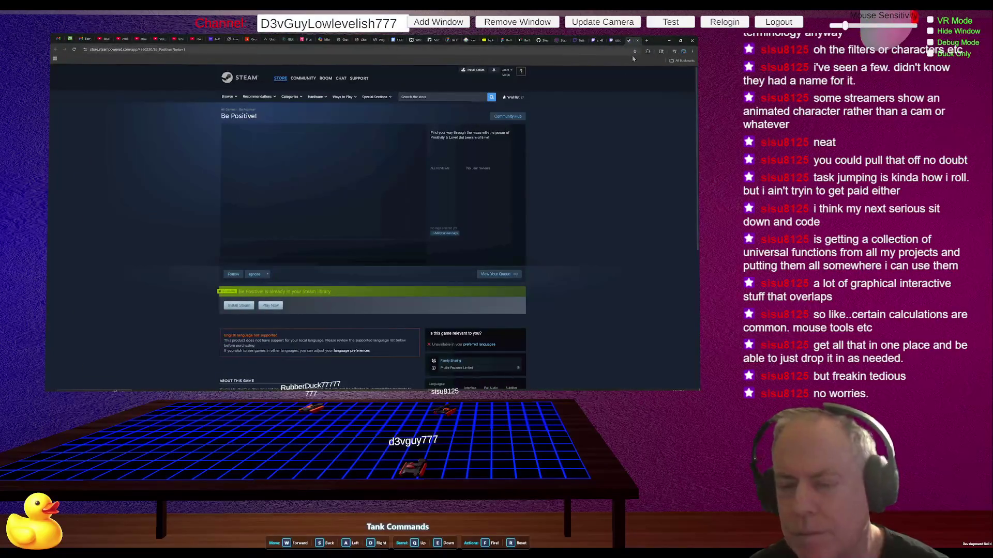
{"action": "key", "text": "alt+Tab"}
{"action": "key", "text": "alt+Tab"}
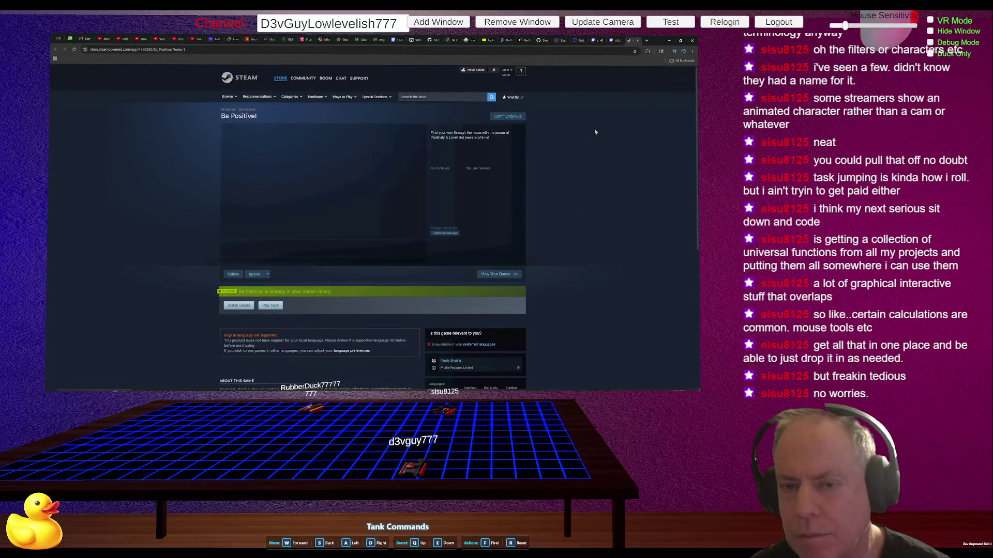
{"action": "key", "text": "alt+Tab"}
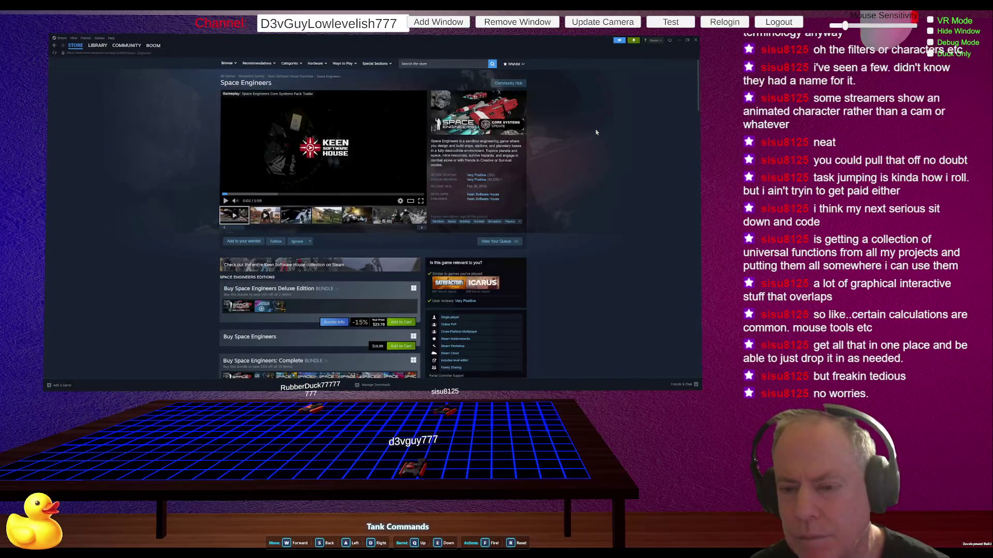
{"action": "key", "text": "alt+Tab"}
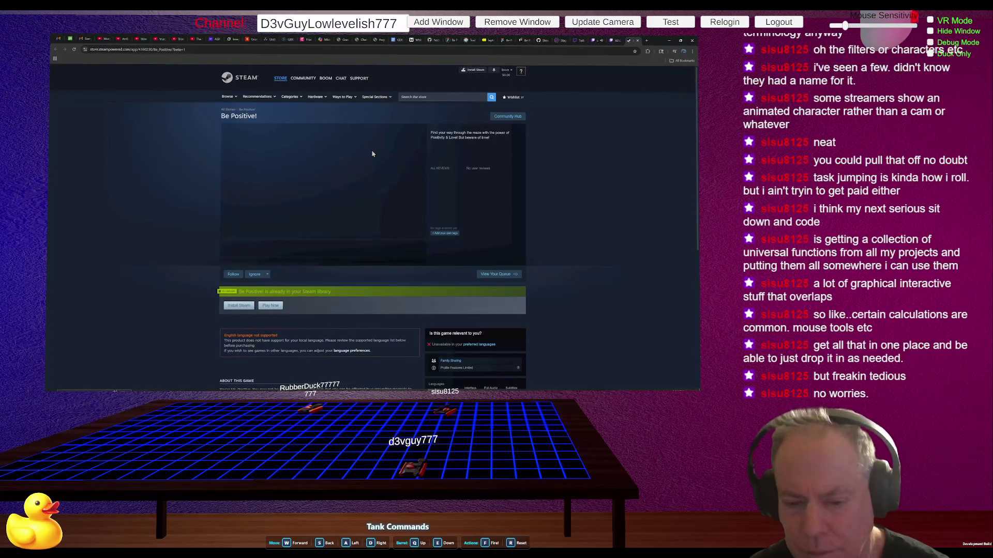
{"action": "key", "text": "alt+Tab"}
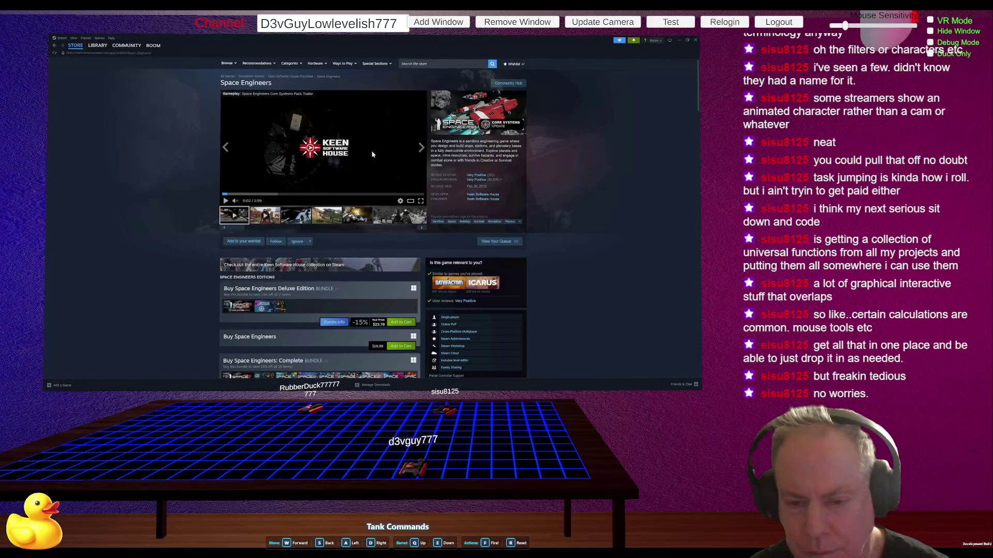
{"action": "key", "text": "alt+Tab"}
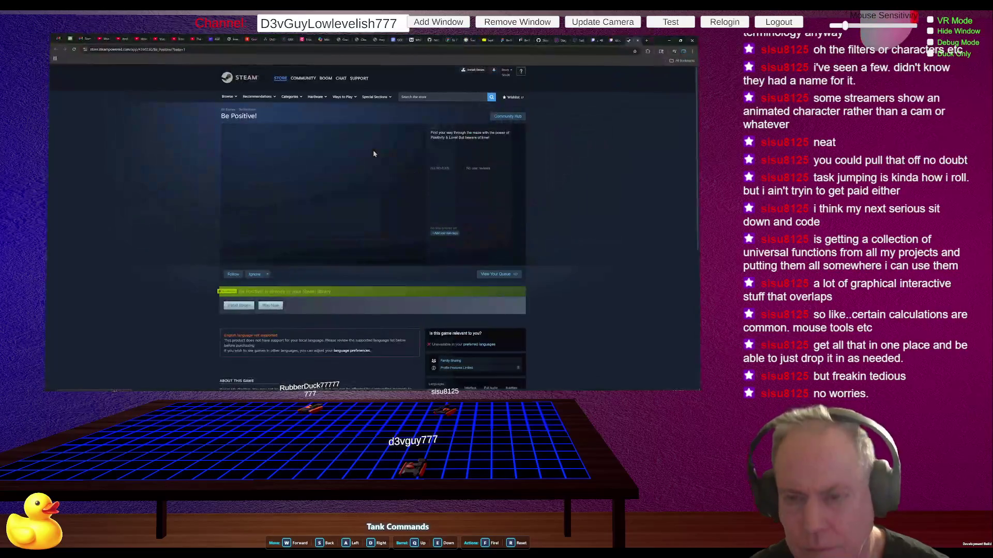
{"action": "key", "text": "alt+Tab"}
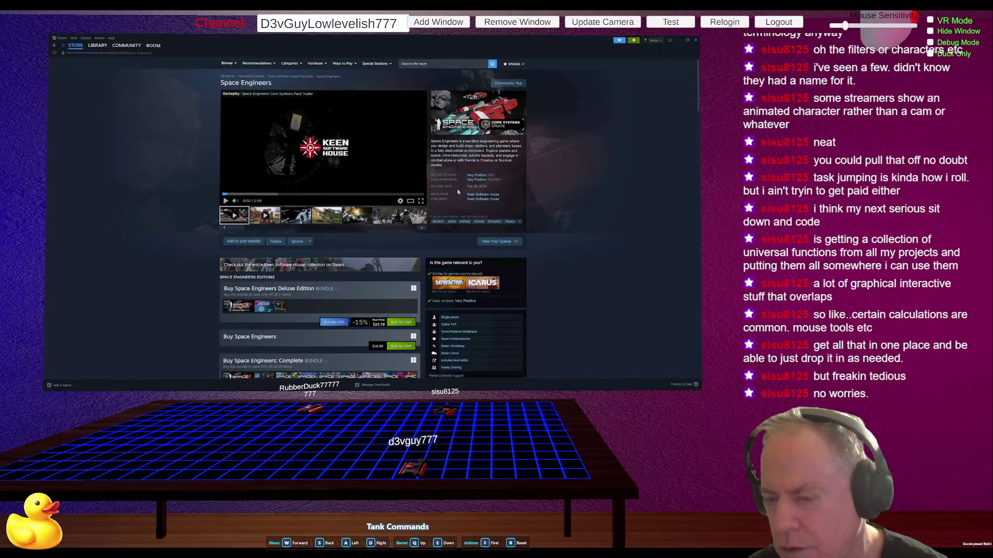
{"action": "key", "text": "alt+Tab"}
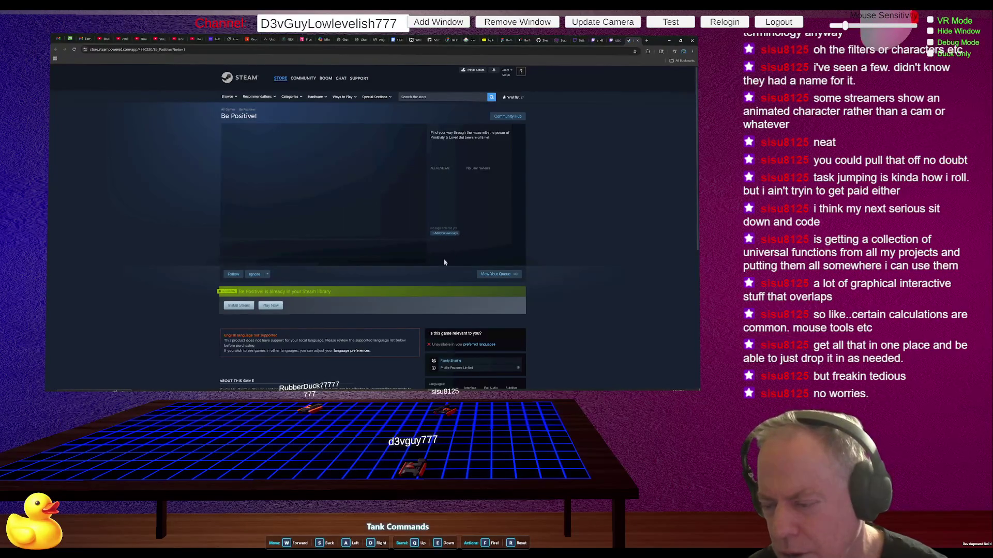
{"action": "key", "text": "alt+Tab"}
{"action": "key", "text": "alt+Tab"}
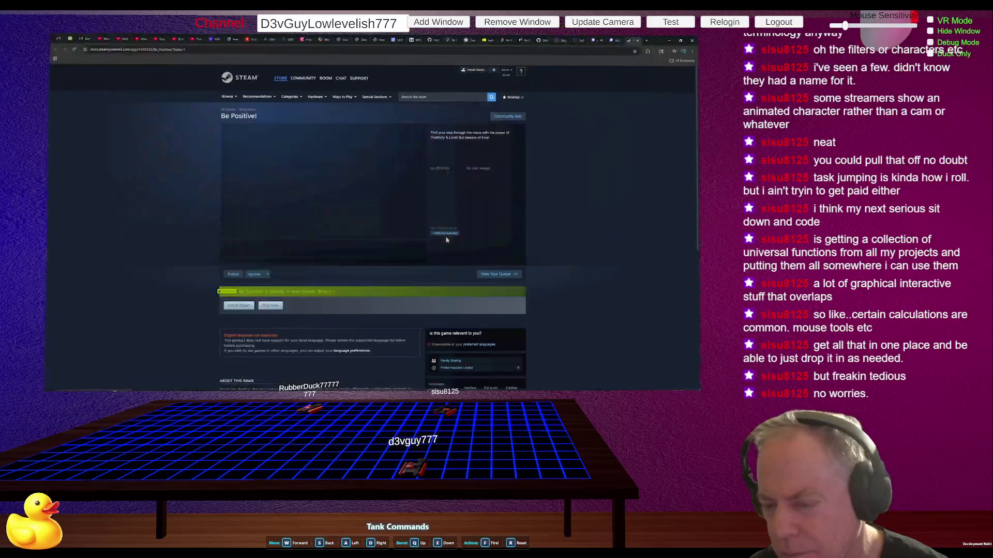
{"action": "left_click", "coordinate": [446, 236]}
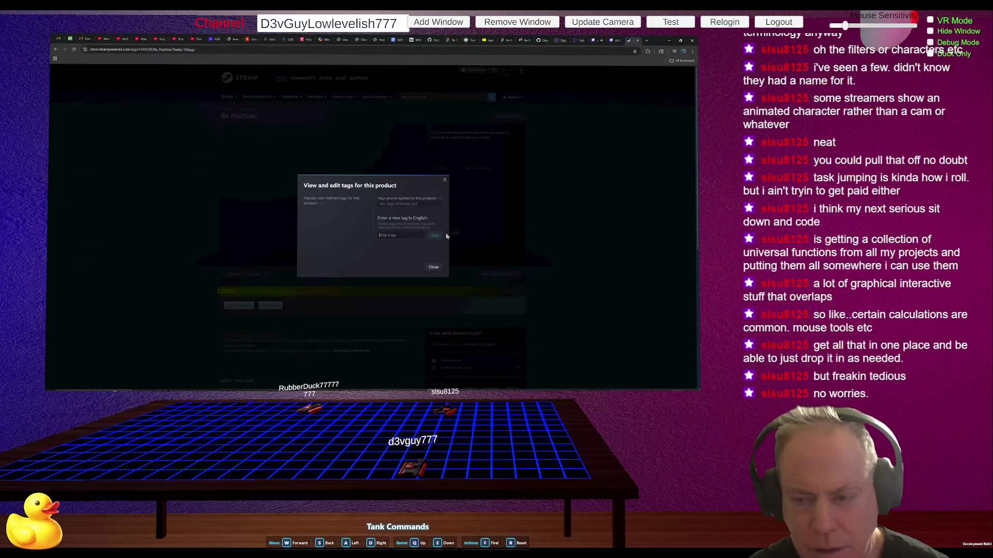
- Add Puzzle as your own tag on the Be Positive! page
{"action": "left_click", "coordinate": [444, 181]}
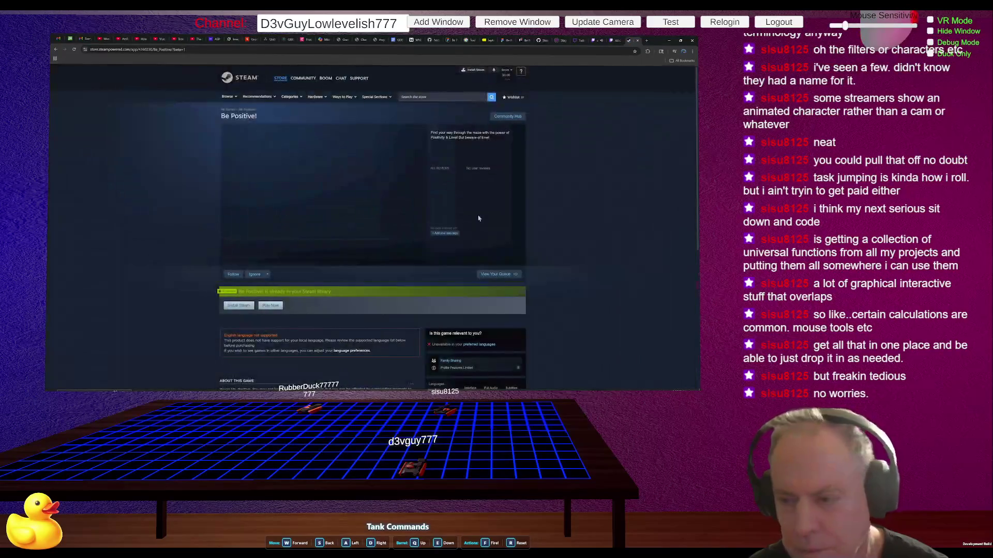
{"action": "left_click", "coordinate": [448, 235]}
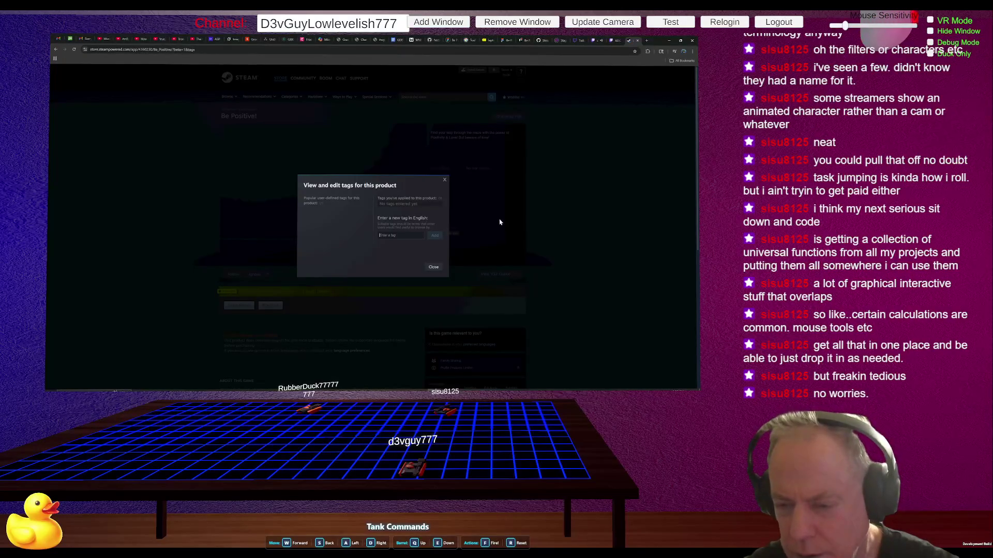
{"action": "type", "text": "P"}
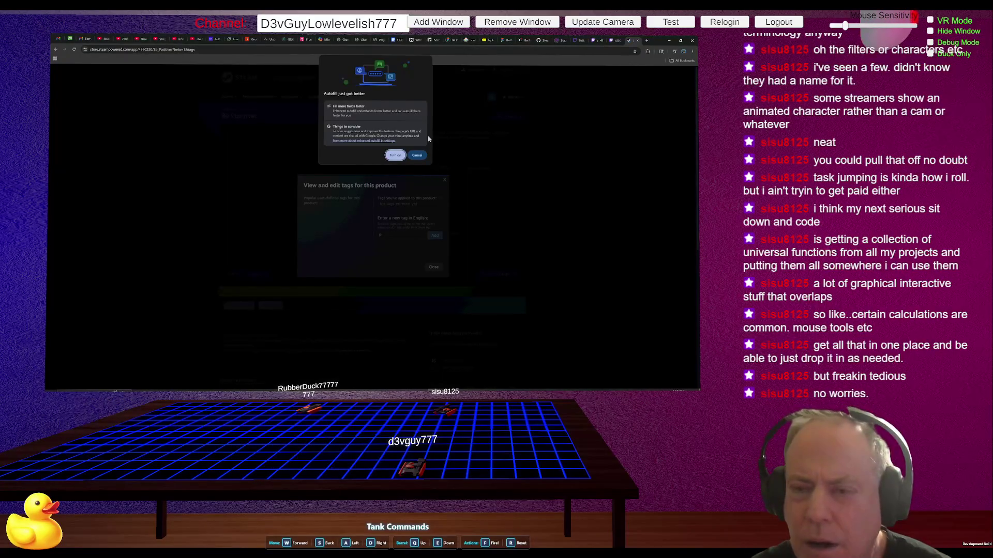
{"action": "left_click", "coordinate": [409, 156]}
{"action": "type", "text": "zz"}
{"action": "key", "text": "Return"}
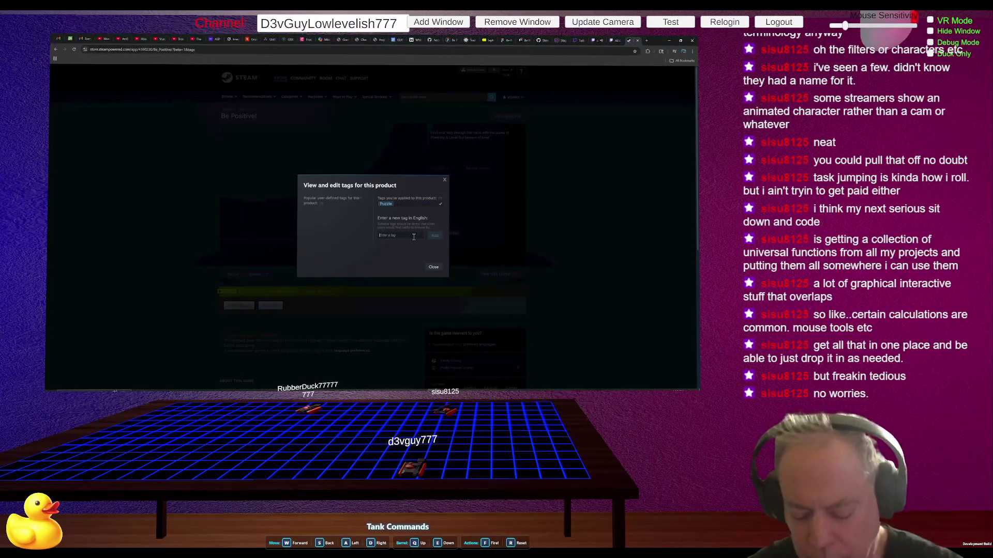
- Add the VR and Singleplayer tags as well, then close the tags dialog
{"action": "type", "text": "v"}
{"action": "key", "text": "BackSpace"}
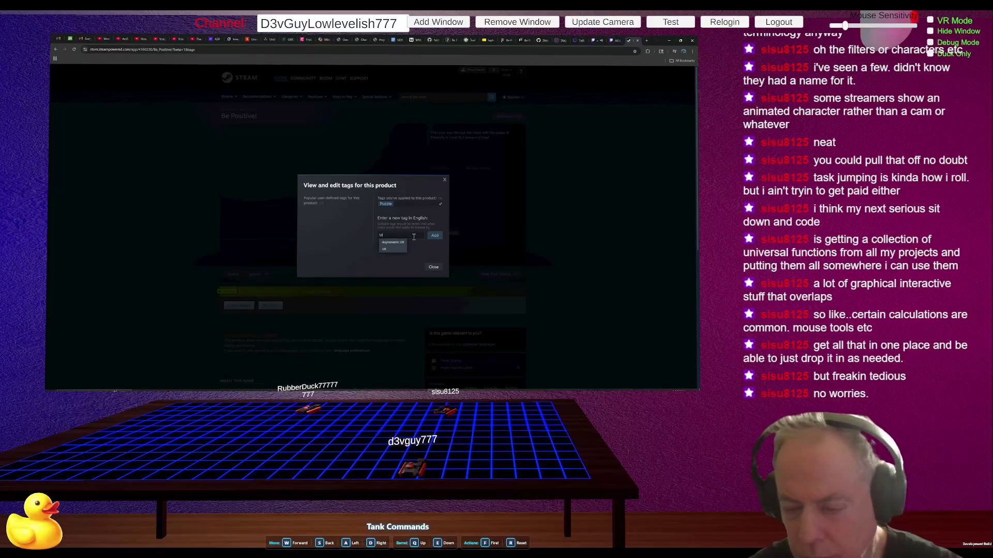
{"action": "type", "text": "VR"}
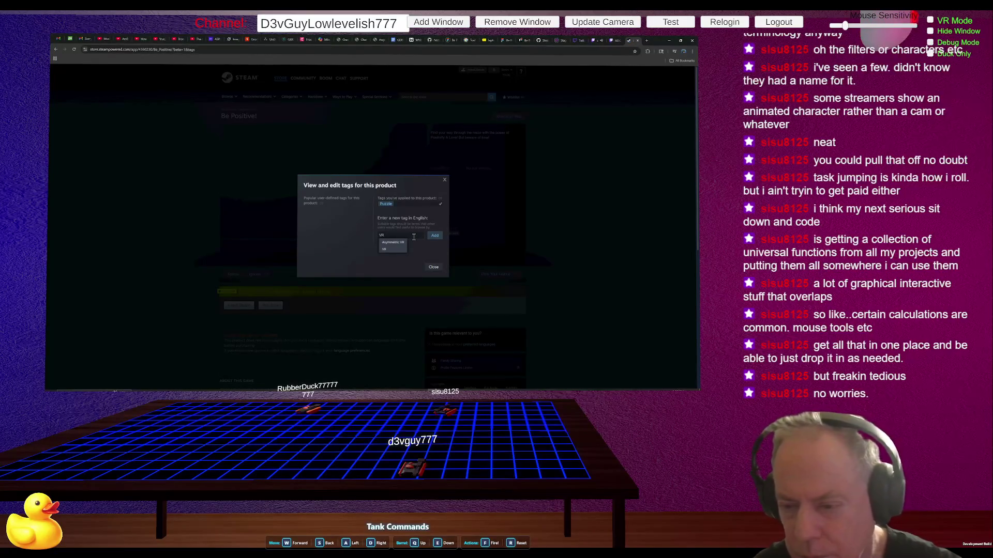
{"action": "key", "text": "BackSpace"}
{"action": "key", "text": "BackSpace"}
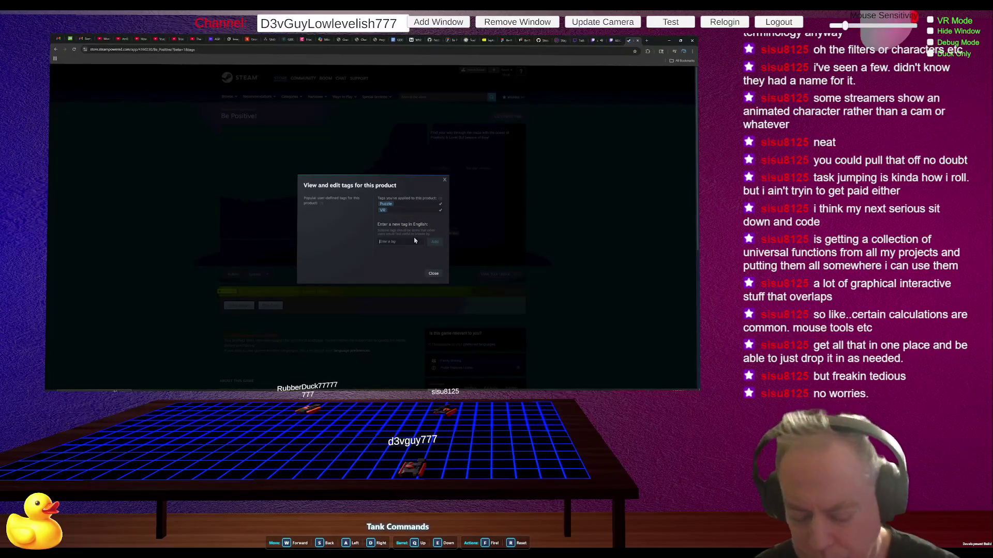
{"action": "type", "text": "Singl"}
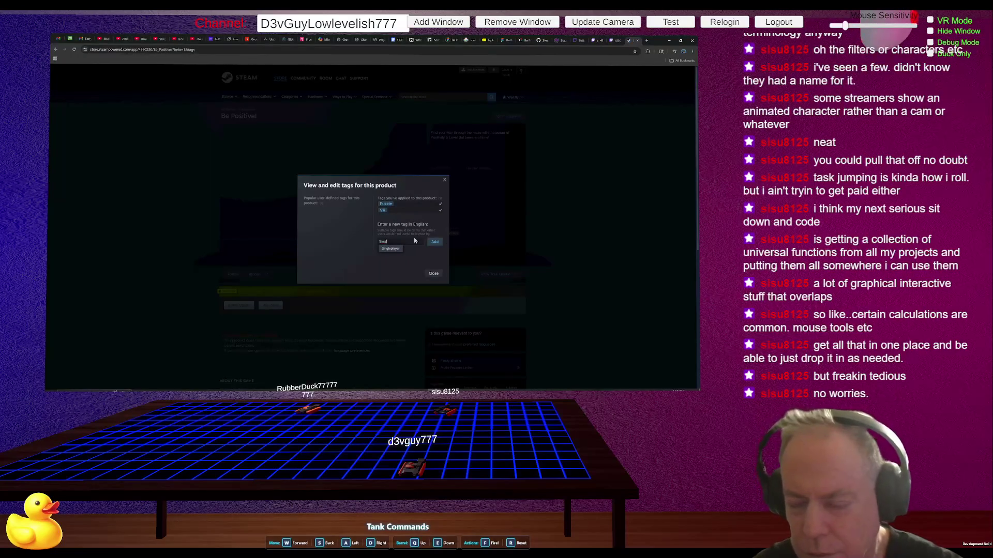
{"action": "key", "text": "Down"}
{"action": "key", "text": "Return"}
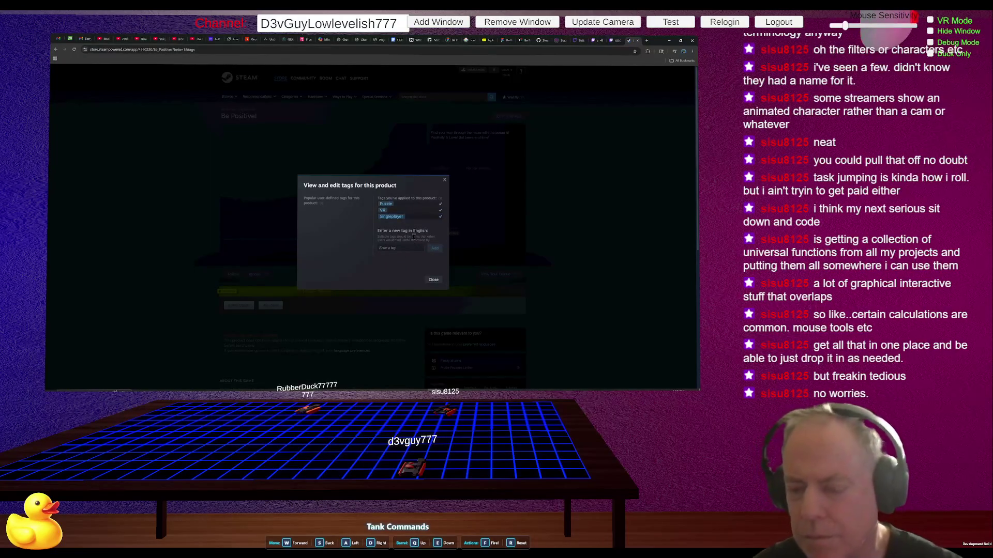
{"action": "left_click", "coordinate": [434, 279]}
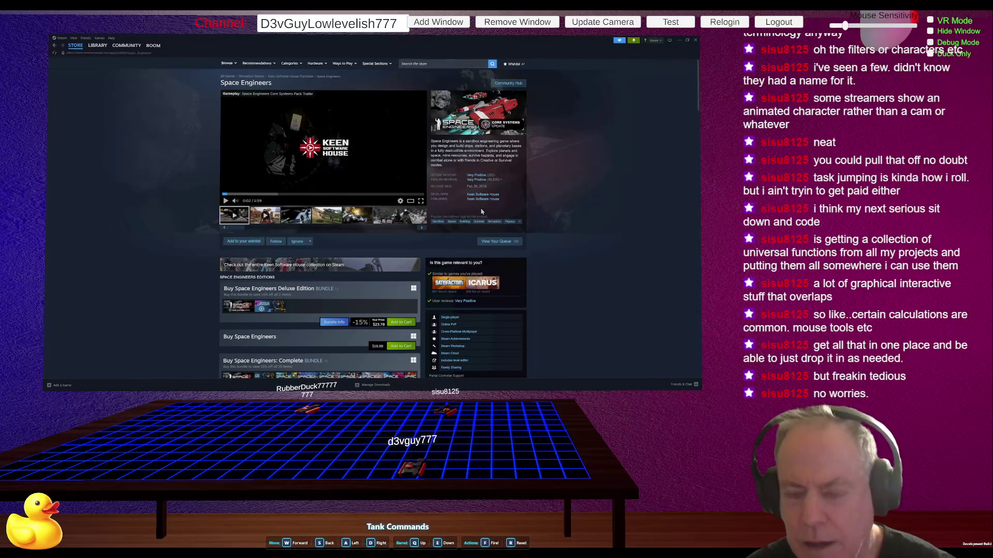
- Switch from the Steam client to the Be Positive! store page in the browser
{"action": "key", "text": "alt+Tab"}
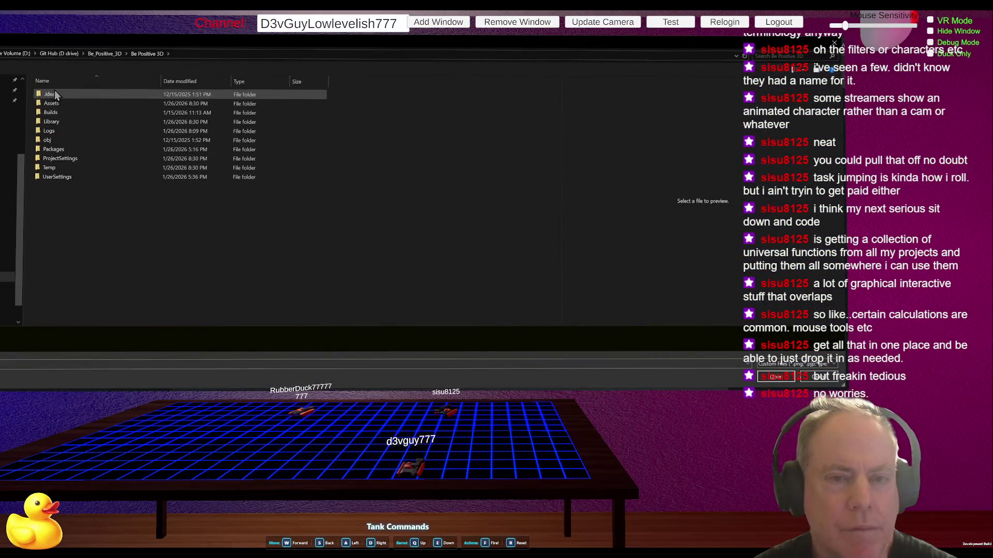
- Navigate to Assets > Resources > Steam Page and paste the gameplay screenshot there
{"action": "double_click", "coordinate": [57, 102]}
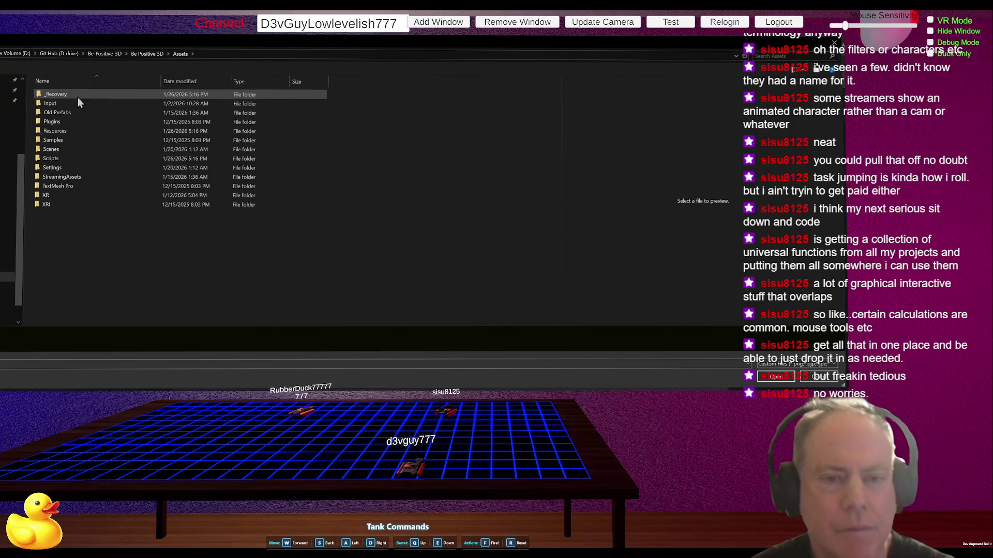
{"action": "double_click", "coordinate": [58, 132]}
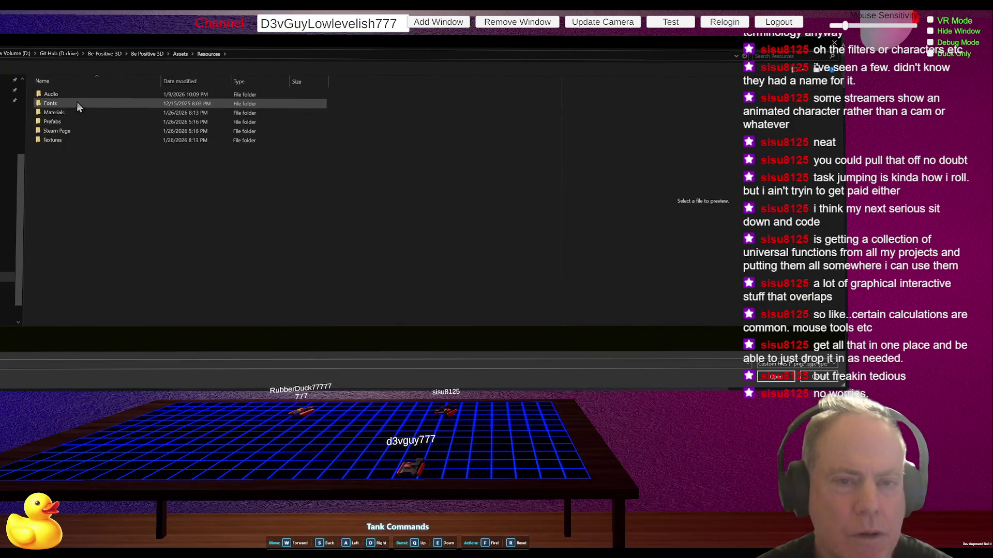
{"action": "double_click", "coordinate": [61, 131]}
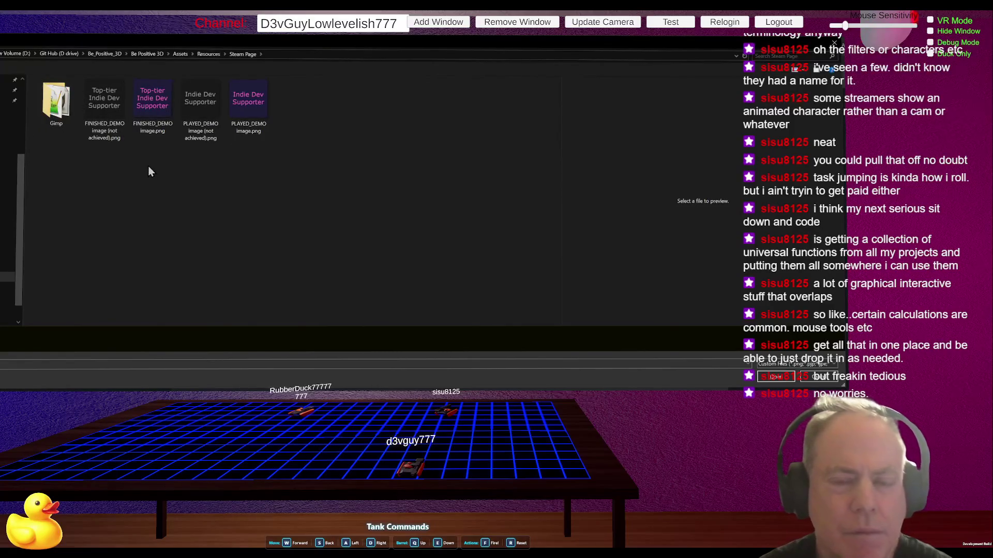
{"action": "double_click", "coordinate": [59, 100]}
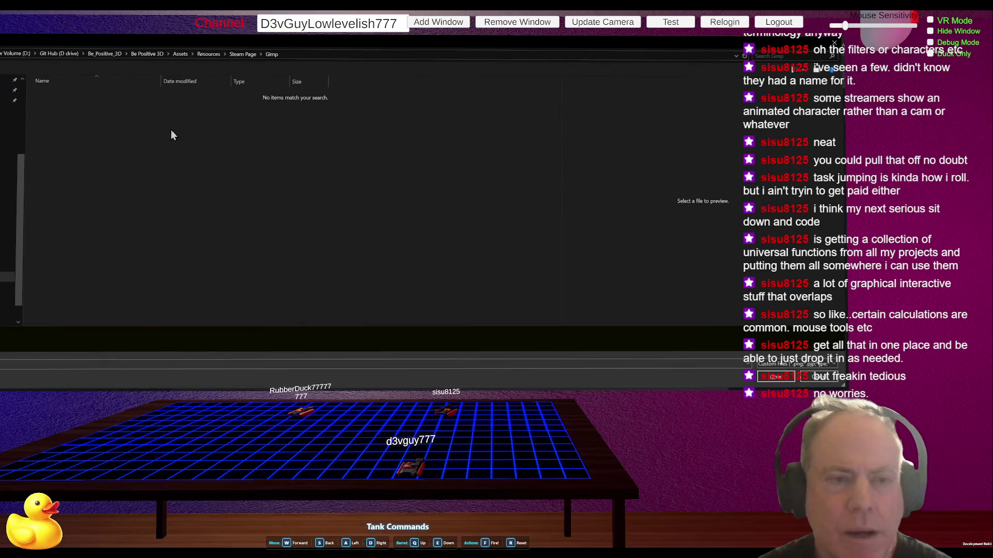
{"action": "left_click", "coordinate": [237, 56]}
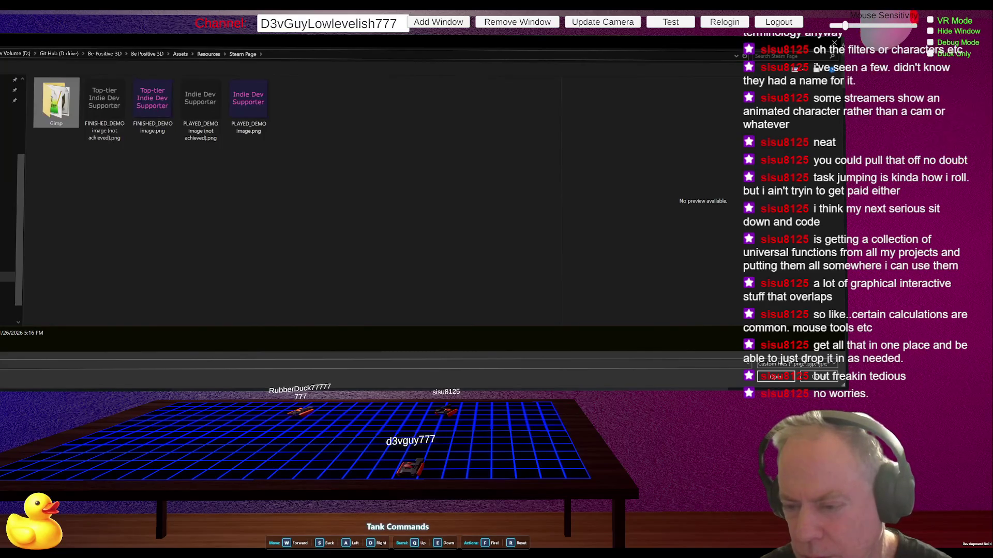
{"action": "key", "text": "ctrl+v"}
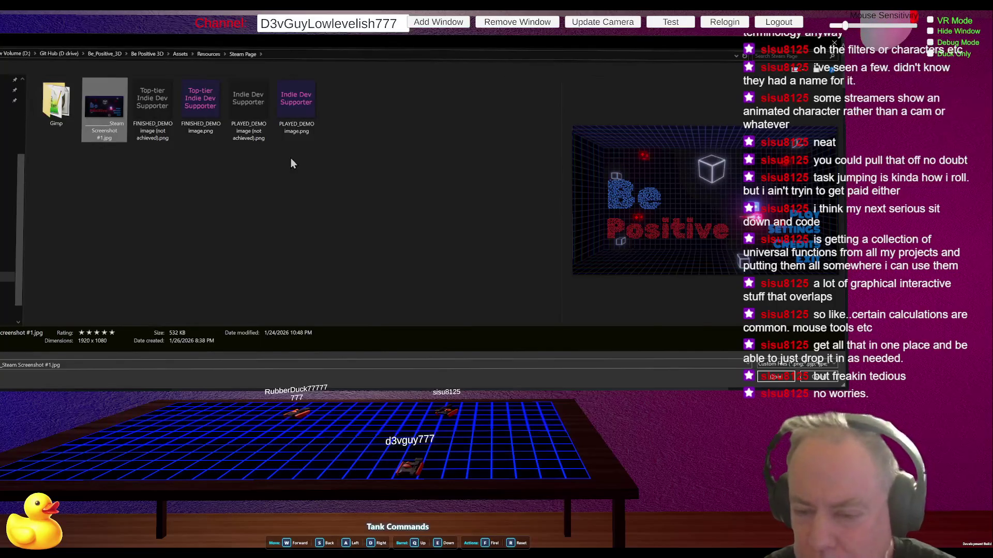
- Paste another image into the Steam Page folder
{"action": "key", "text": "ctrl+v"}
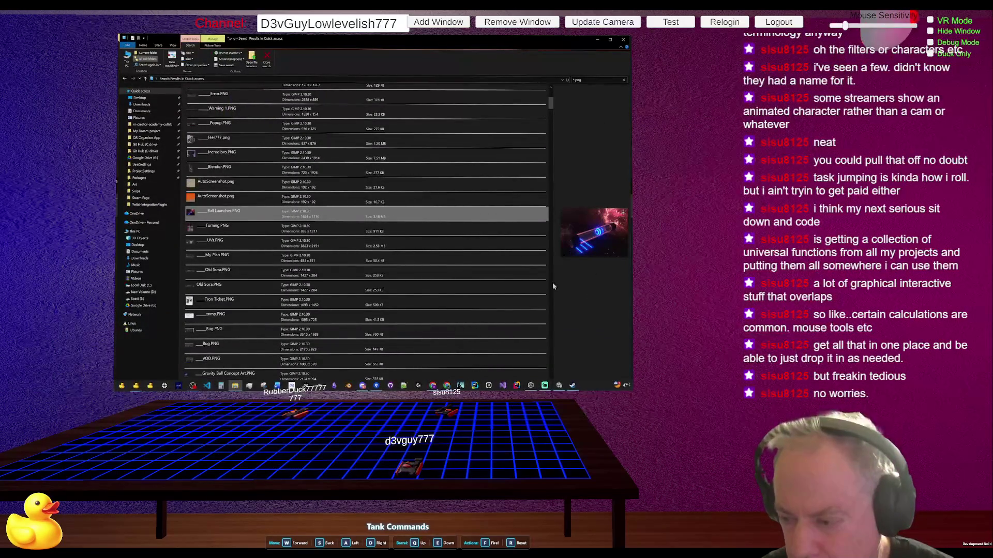
{"action": "left_click_drag", "start_coordinate": [552, 285], "coordinate": [426, 272]}
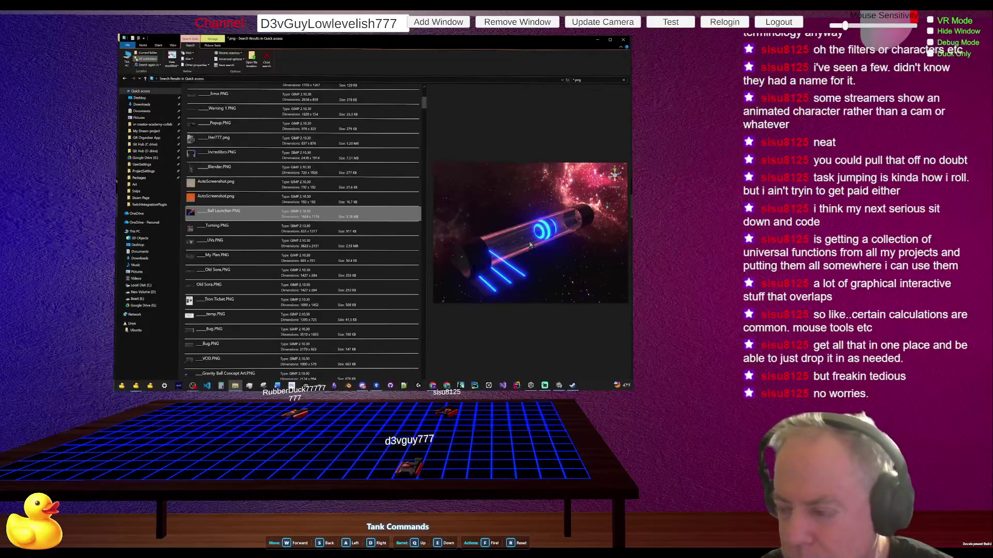
{"action": "scroll", "coordinate": [341, 218], "scroll_direction": "down", "scroll_amount": 2}
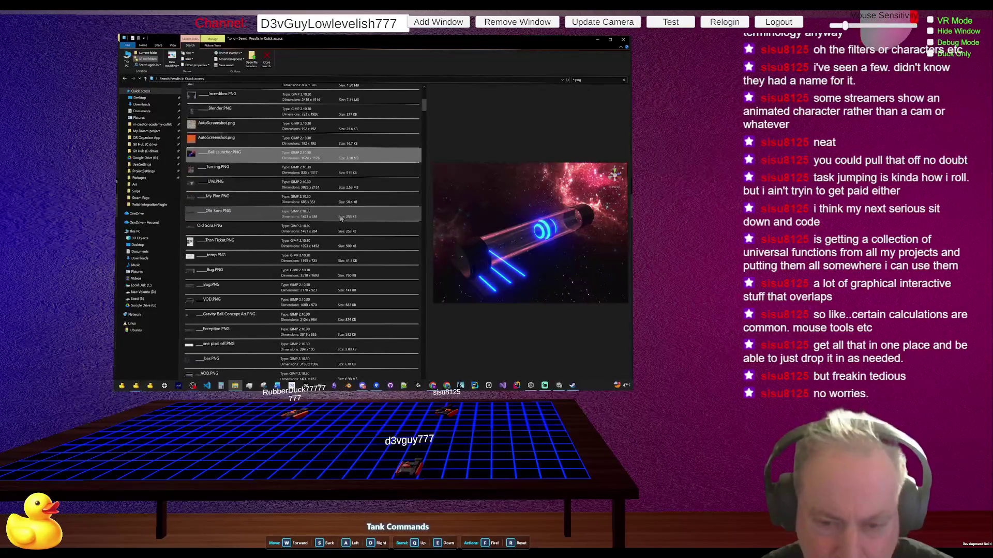
{"action": "scroll", "coordinate": [338, 206], "scroll_direction": "down", "scroll_amount": 2}
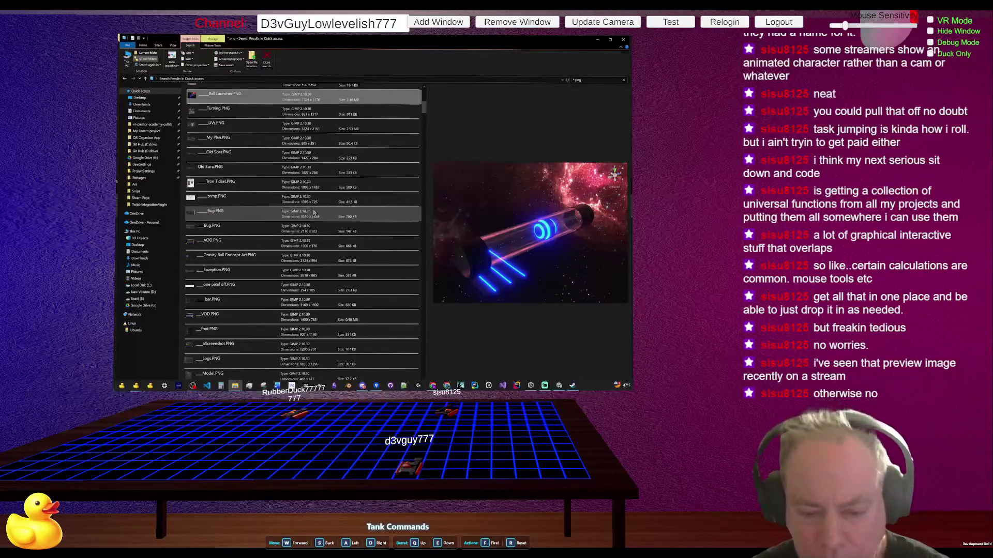
{"action": "scroll", "coordinate": [332, 207], "scroll_direction": "down", "scroll_amount": 2}
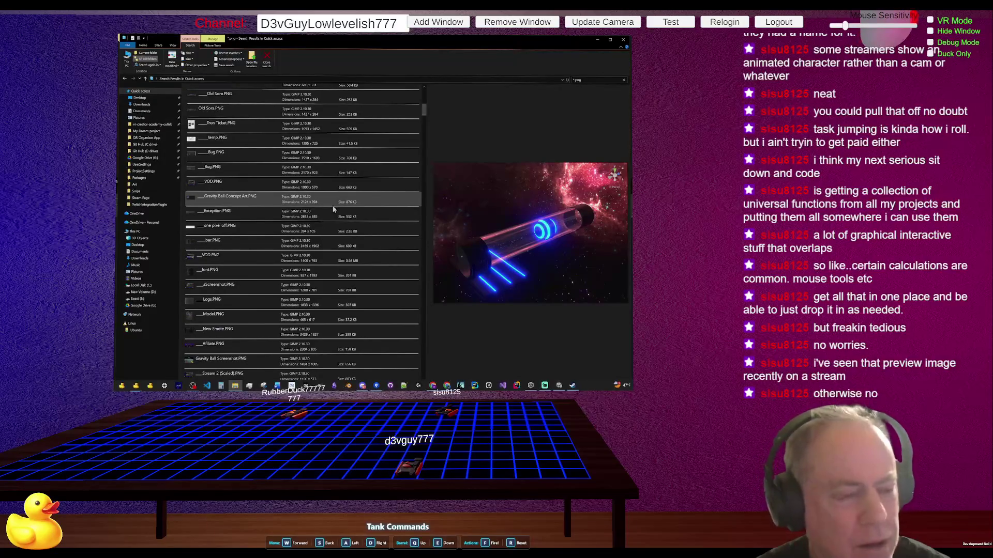
{"action": "scroll", "coordinate": [331, 223], "scroll_direction": "down", "scroll_amount": 1}
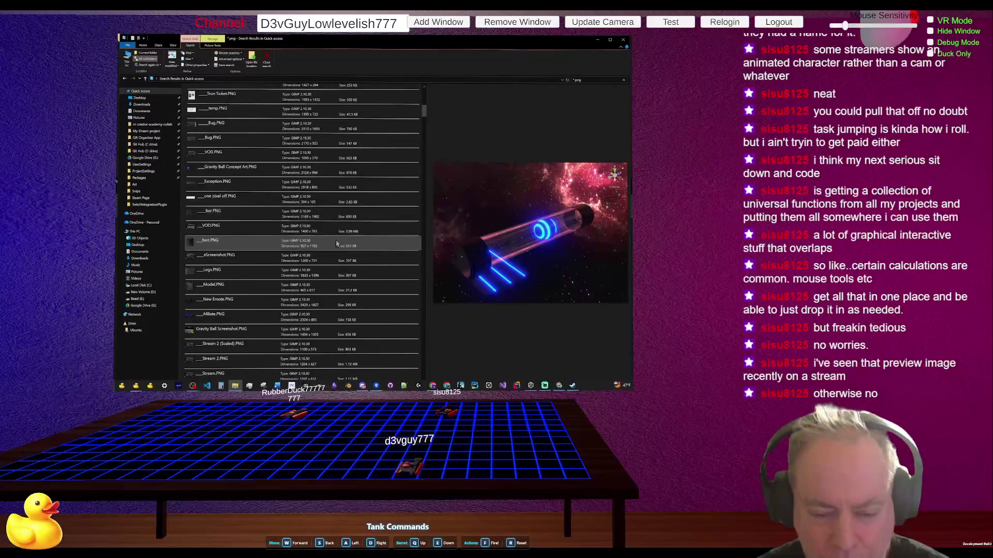
{"action": "scroll", "coordinate": [351, 268], "scroll_direction": "down", "scroll_amount": 1}
{"action": "scroll", "coordinate": [353, 270], "scroll_direction": "down", "scroll_amount": 5}
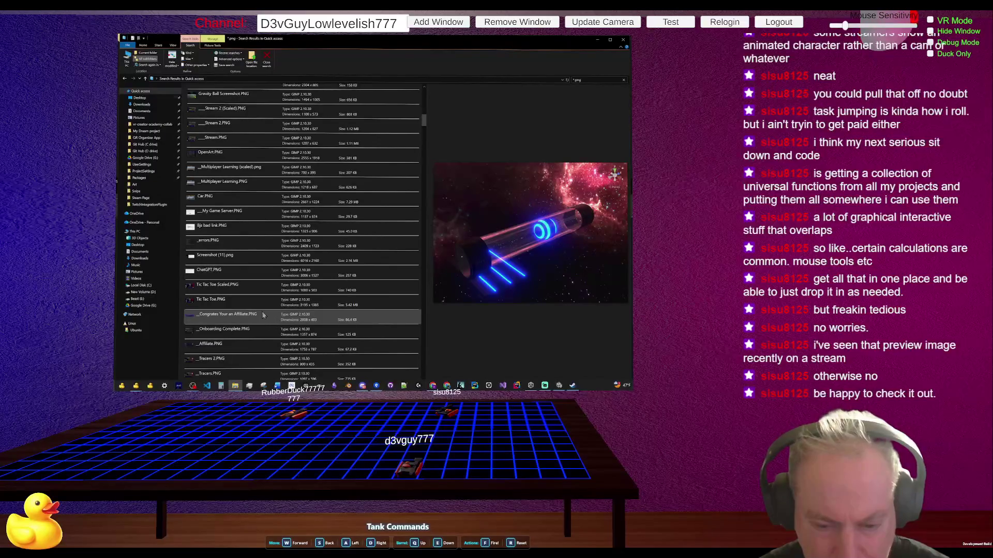
{"action": "scroll", "coordinate": [265, 305], "scroll_direction": "up", "scroll_amount": 5}
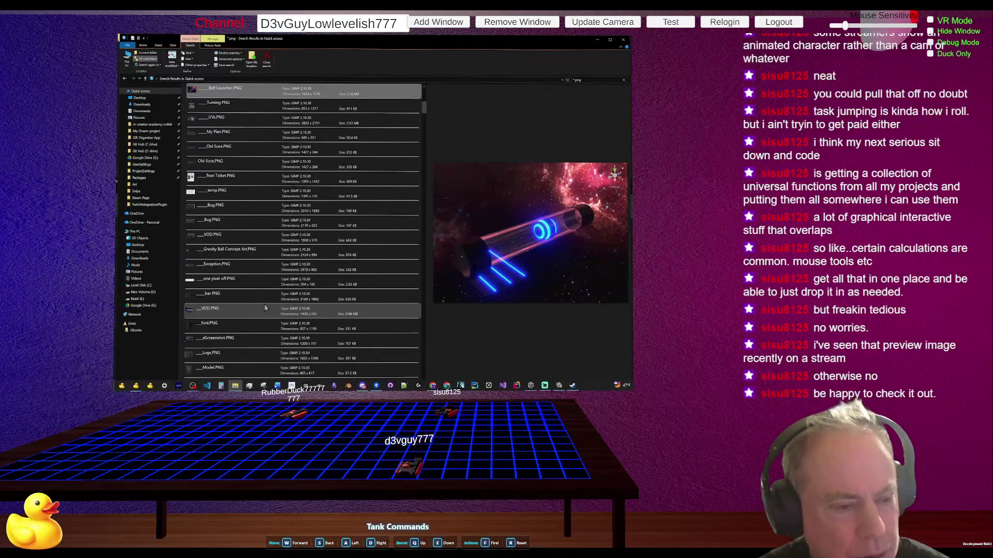
{"action": "scroll", "coordinate": [264, 307], "scroll_direction": "up", "scroll_amount": 5}
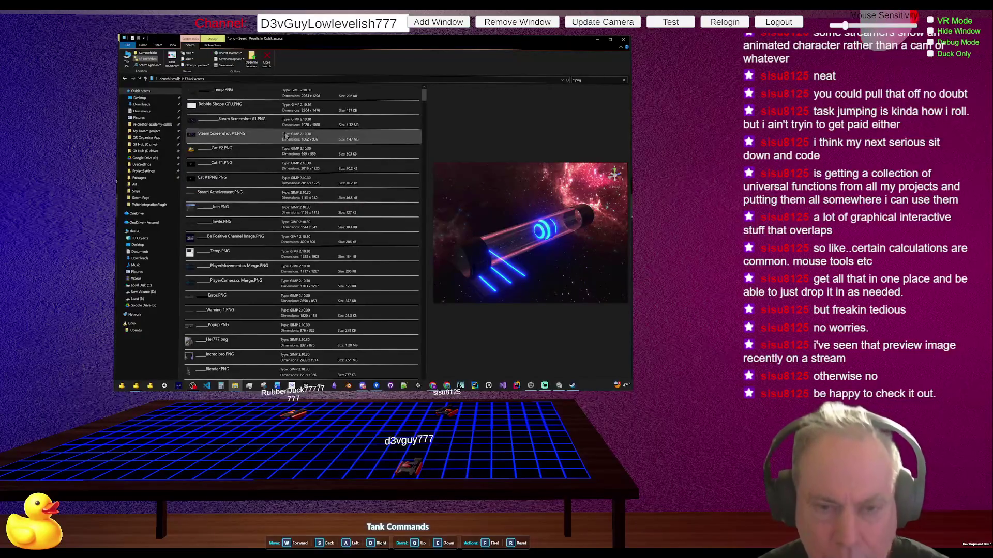
- Look over the Steam Screenshot #1 images in the Snips folder, then return to Unity
{"action": "left_click", "coordinate": [157, 192]}
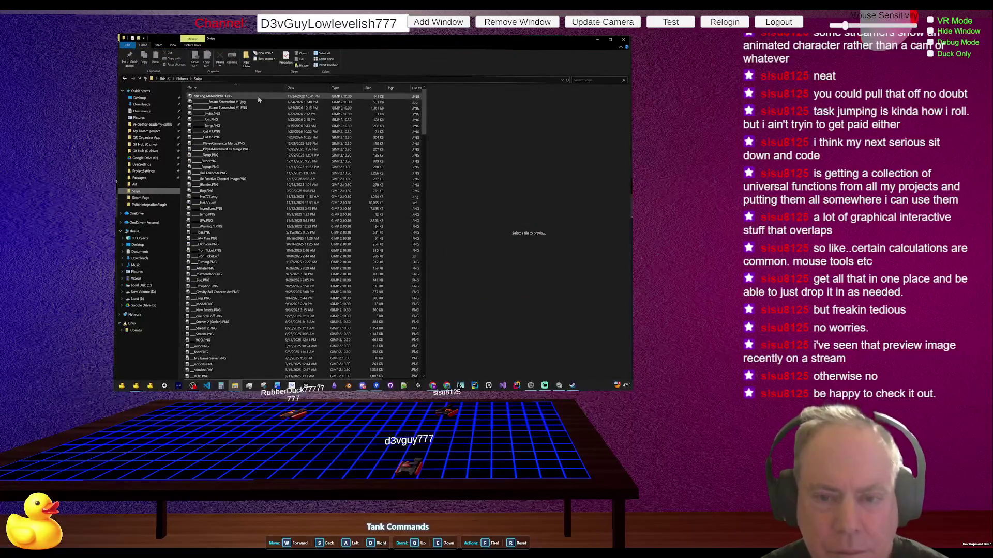
{"action": "left_click", "coordinate": [253, 103]}
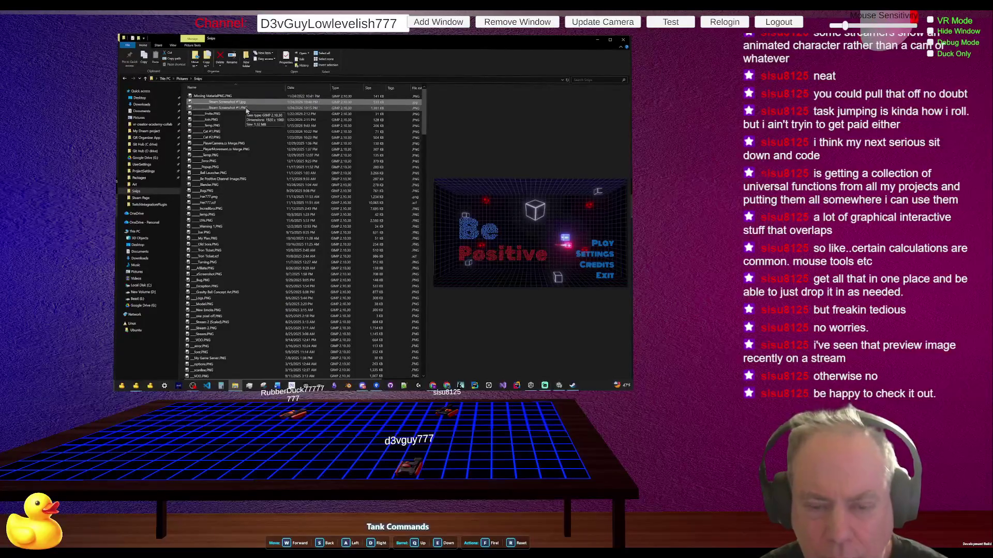
{"action": "left_click", "coordinate": [247, 109]}
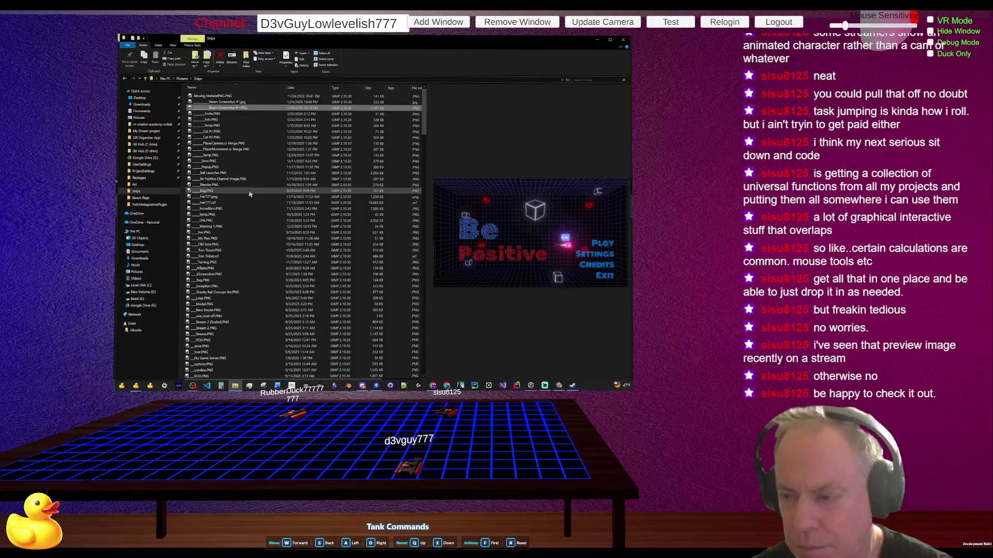
{"action": "key", "text": "alt+Tab"}
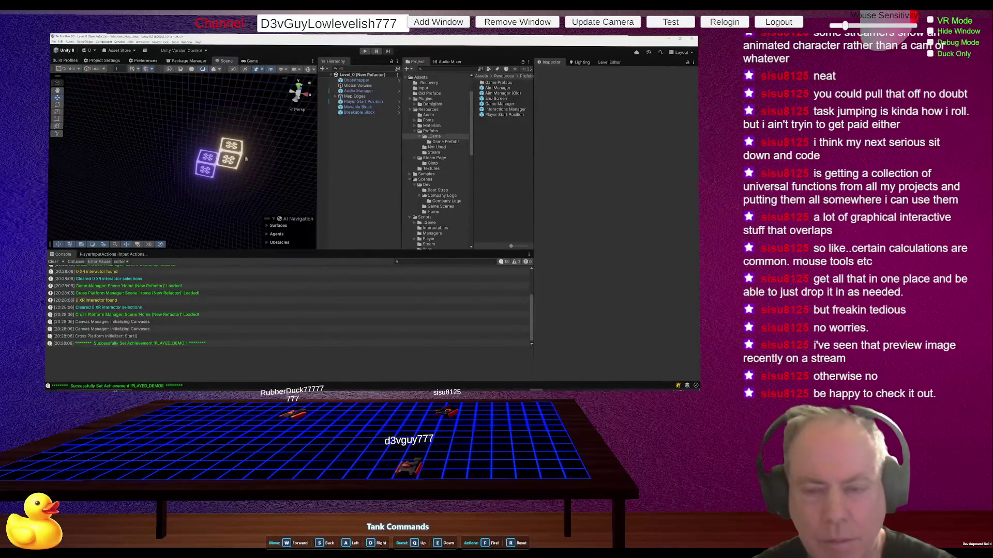
- Run Be Positive in play mode, start Level_0, and check the pause menu's Settings panel
{"action": "left_click", "coordinate": [364, 51]}
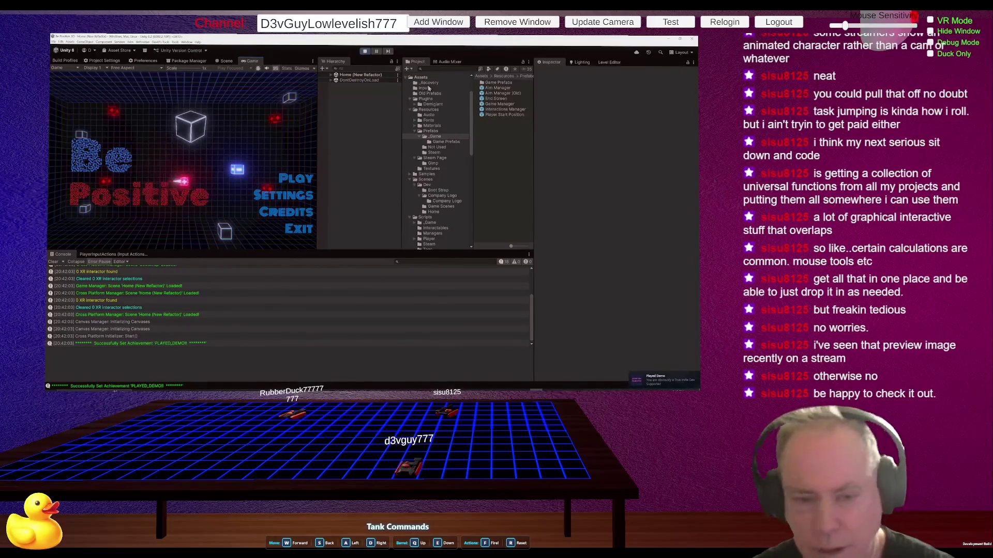
{"action": "left_click", "coordinate": [292, 179]}
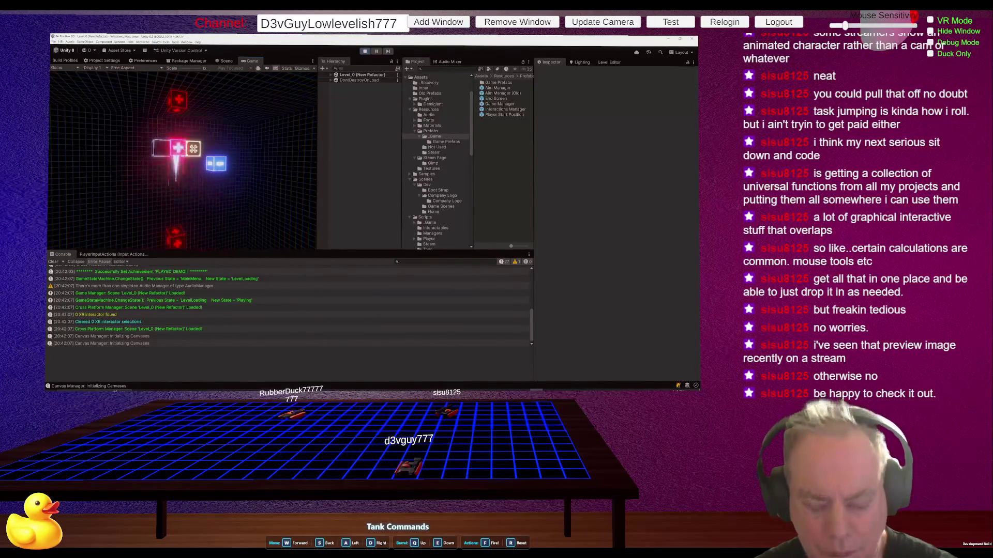
{"action": "key", "text": "Escape"}
{"action": "left_click_drag", "start_coordinate": [318, 168], "coordinate": [355, 171]}
{"action": "left_click_drag", "start_coordinate": [388, 173], "coordinate": [389, 173]}
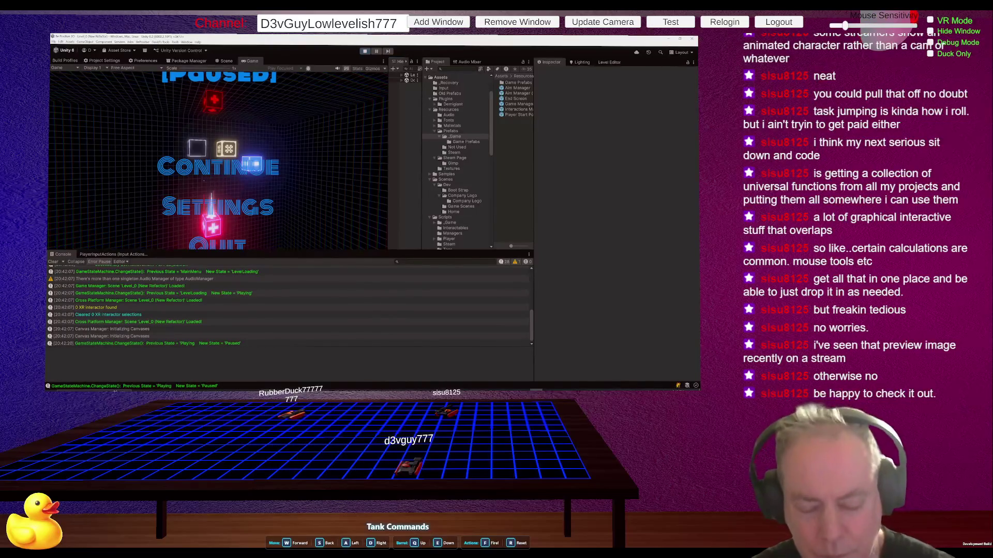
{"action": "left_click", "coordinate": [279, 219]}
{"action": "key", "text": "Escape"}
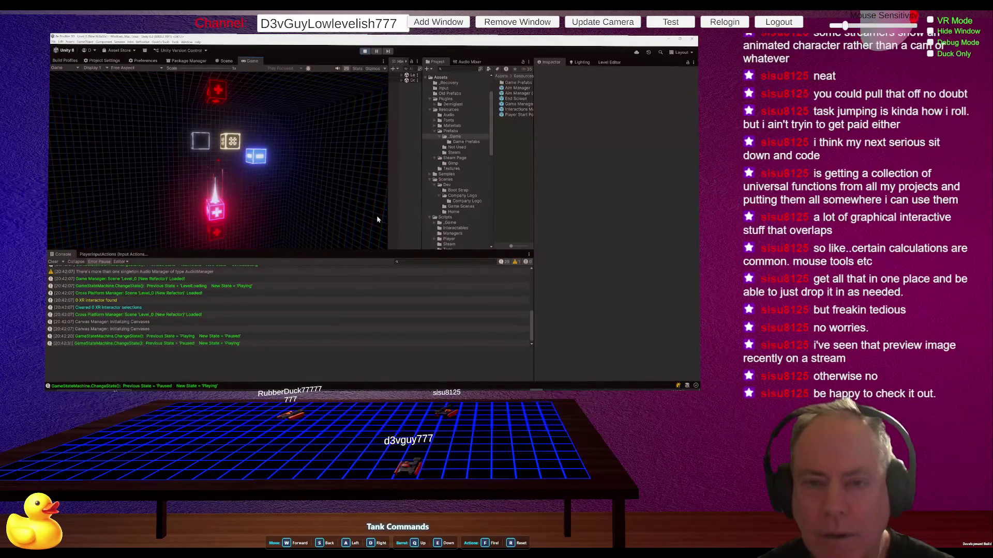
- Restart play mode and pause Level_0 on its Continue/Settings/Quit menu
{"action": "left_click", "coordinate": [365, 51]}
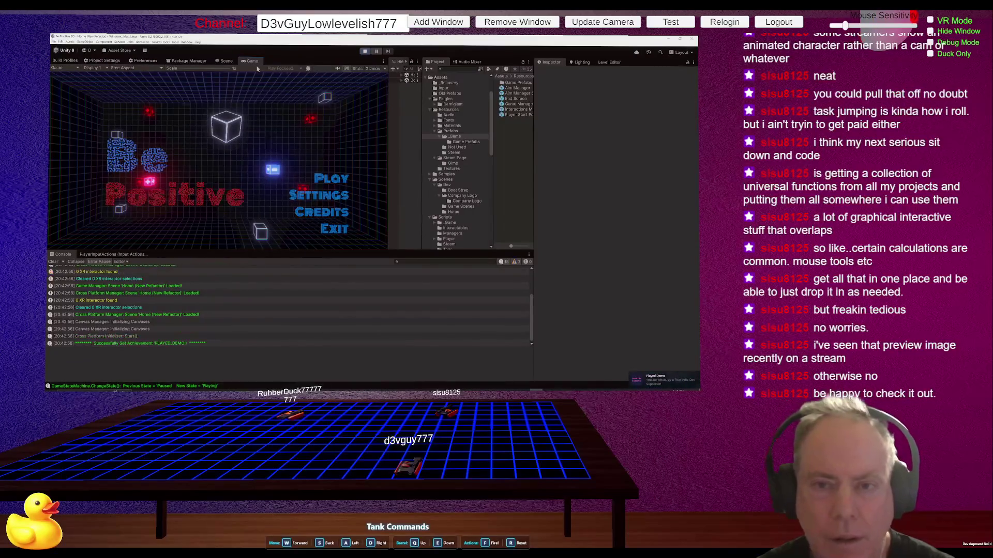
{"action": "left_click", "coordinate": [330, 179]}
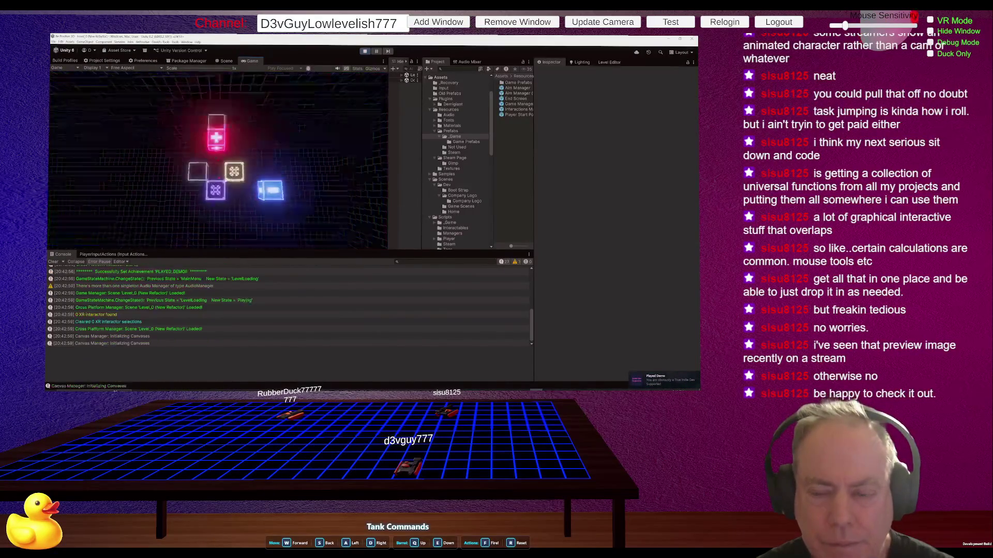
{"action": "key", "text": "Escape"}
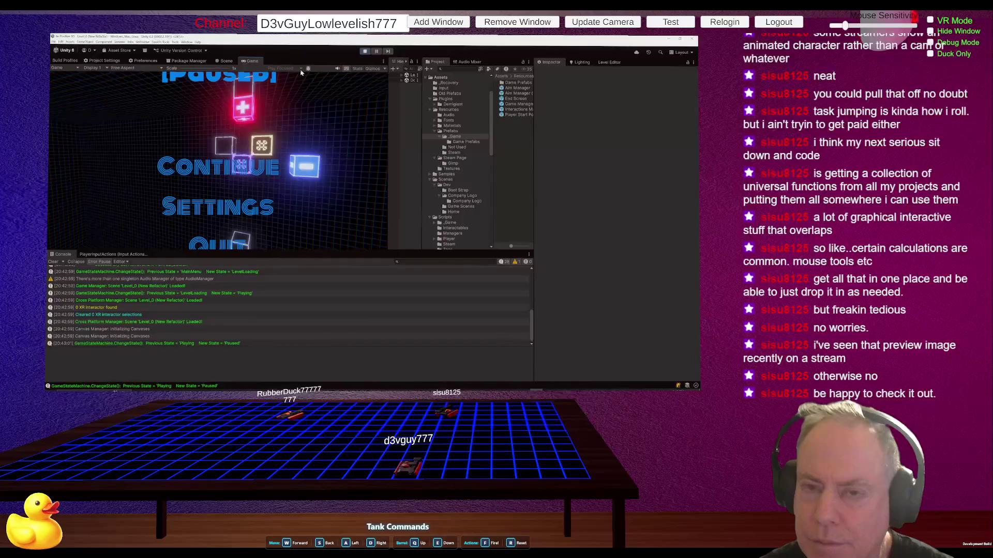
{"action": "left_click", "coordinate": [383, 63]}
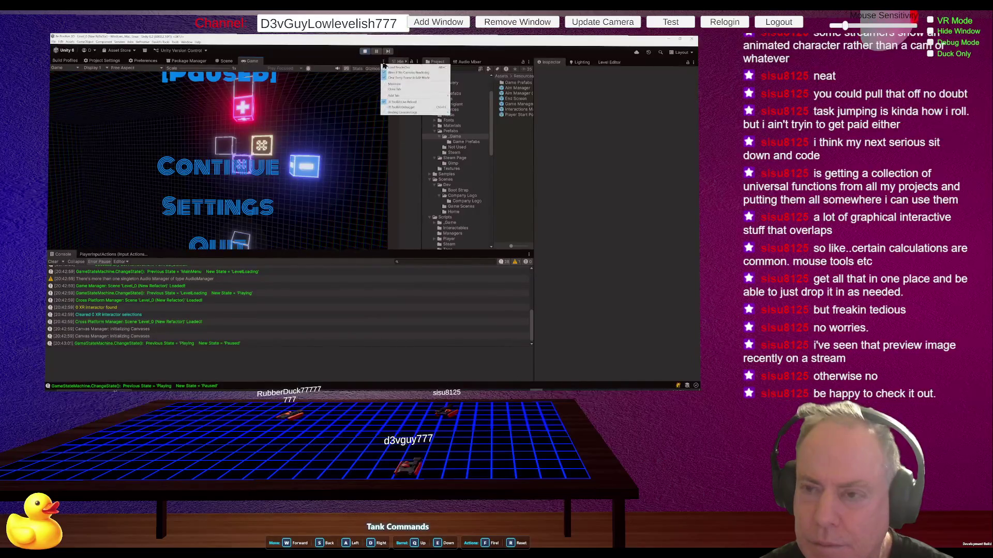
- Frame the glowing cubes in the maximized Game view, pause, and capture Screen Shot #2.PNG at 3823×1817
{"action": "left_click", "coordinate": [393, 85]}
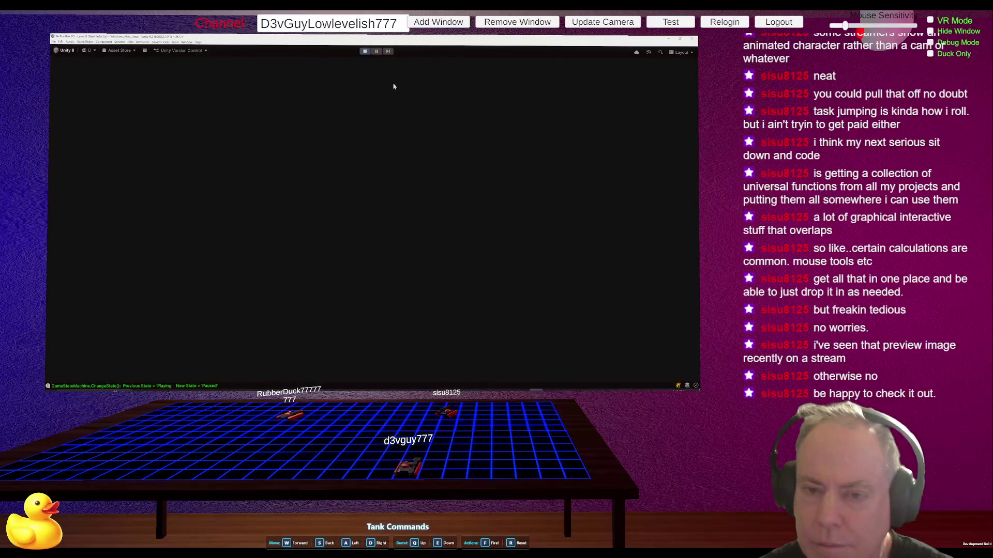
{"action": "left_click", "coordinate": [344, 166]}
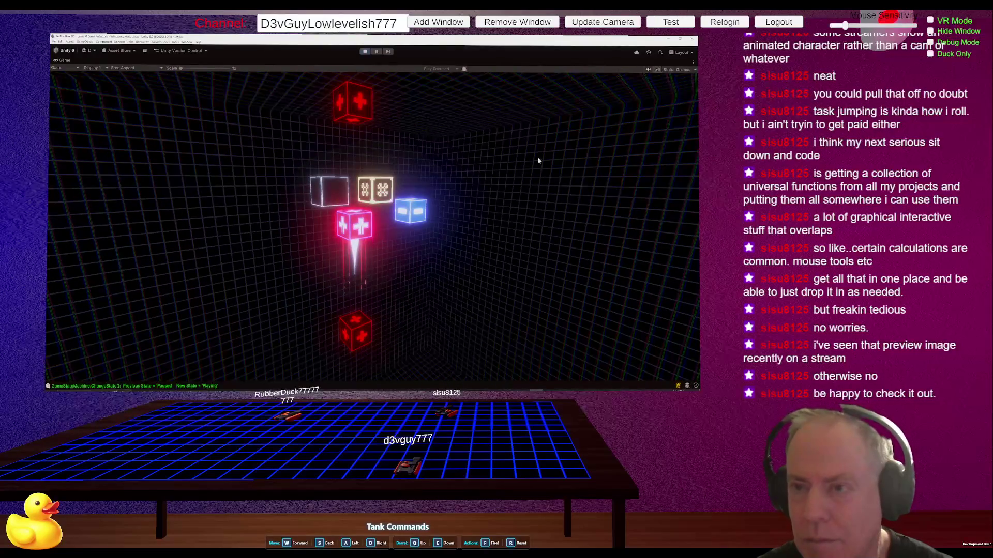
{"action": "left_click_drag", "start_coordinate": [534, 160], "coordinate": [424, 60]}
{"action": "left_click", "coordinate": [693, 62]}
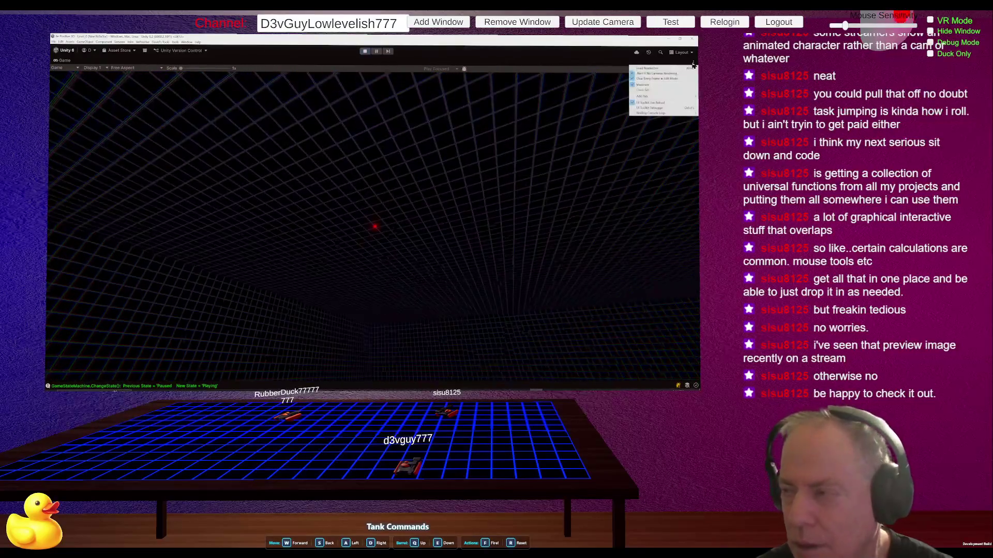
{"action": "left_click", "coordinate": [647, 85]}
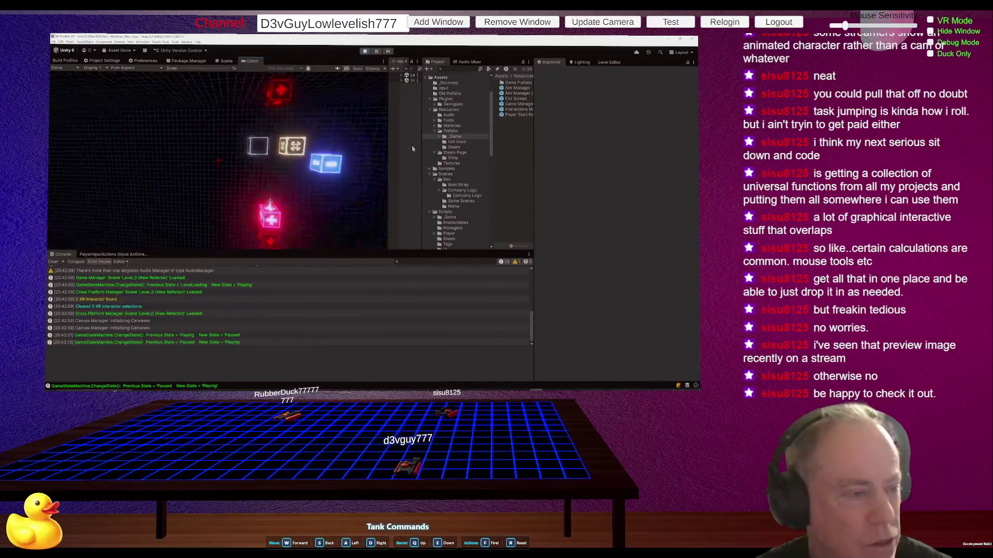
{"action": "left_click_drag", "start_coordinate": [419, 164], "coordinate": [386, 122]}
{"action": "key", "text": "Escape"}
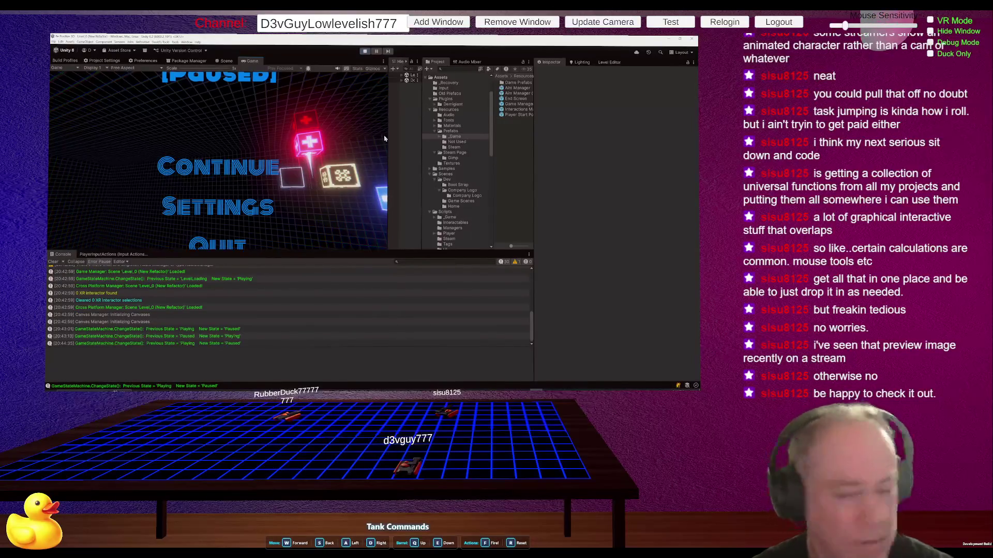
{"action": "key", "text": "alt+Tab"}
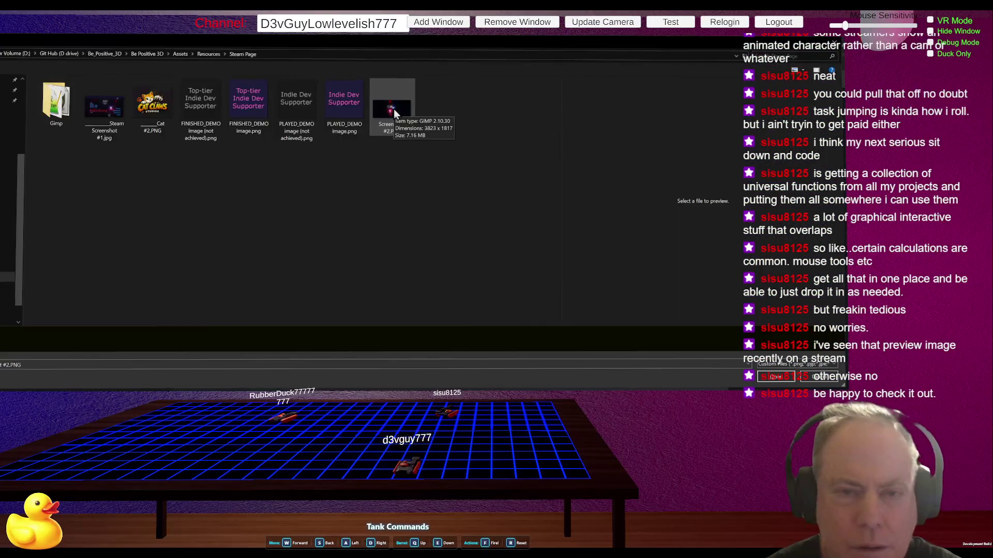
- Compare Steam Screenshot #1.jpg and Screen Shot #2.PNG in a widened preview pane, then close the dialog
{"action": "left_click", "coordinate": [95, 109]}
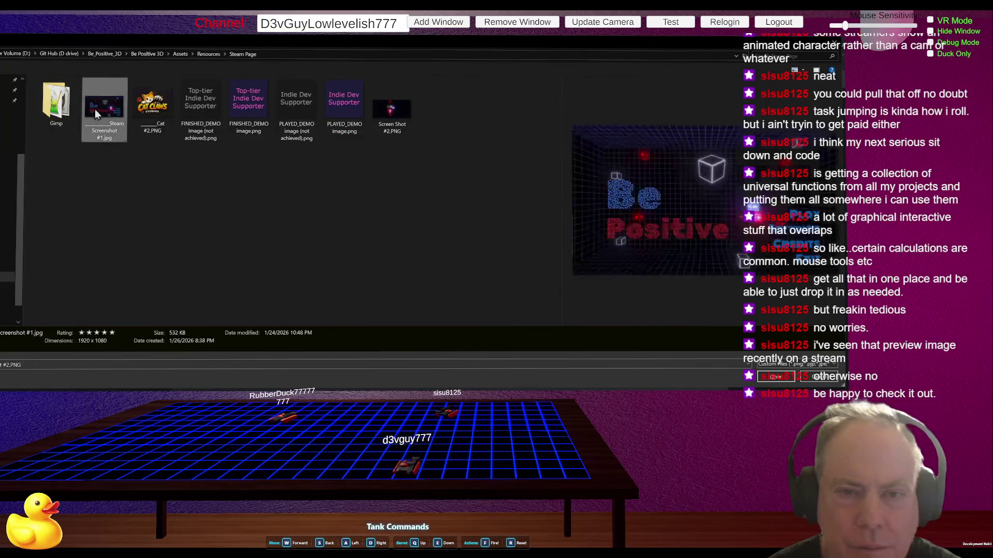
{"action": "left_click", "coordinate": [381, 110]}
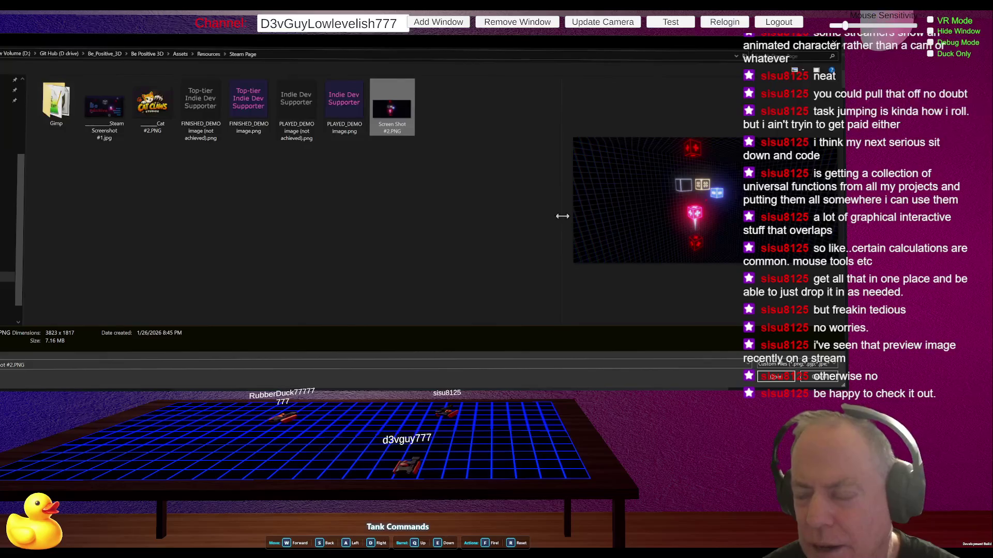
{"action": "left_click_drag", "start_coordinate": [562, 216], "coordinate": [434, 217]}
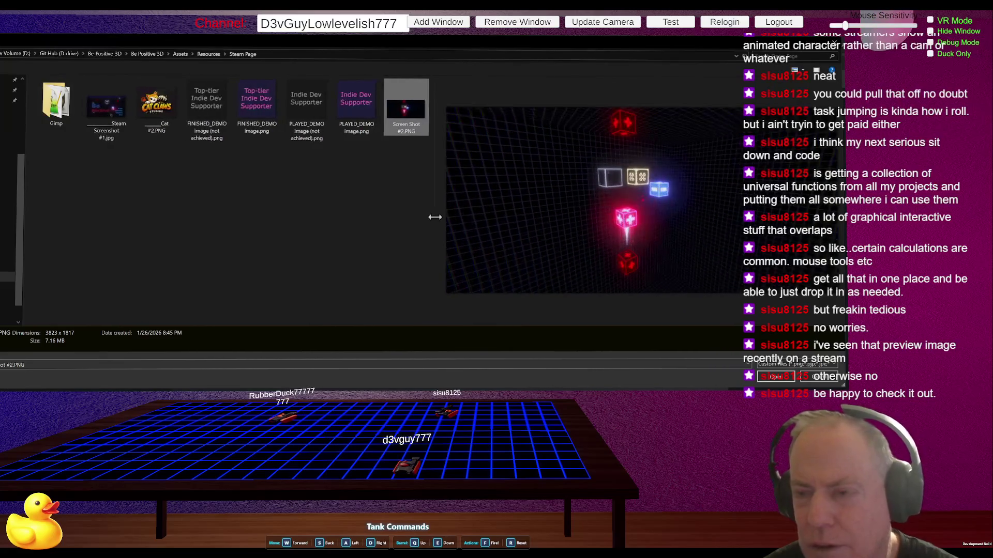
{"action": "left_click", "coordinate": [110, 107]}
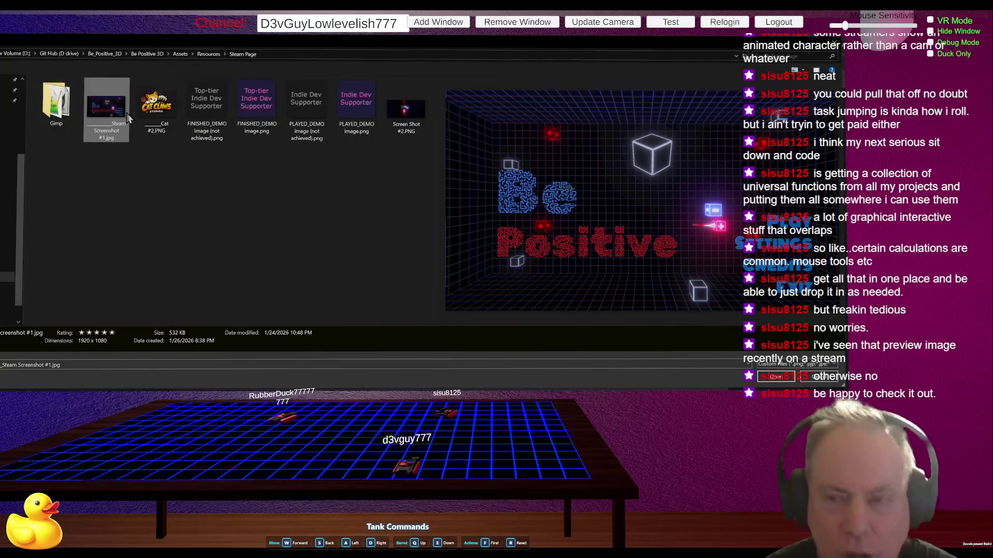
{"action": "left_click", "coordinate": [411, 114]}
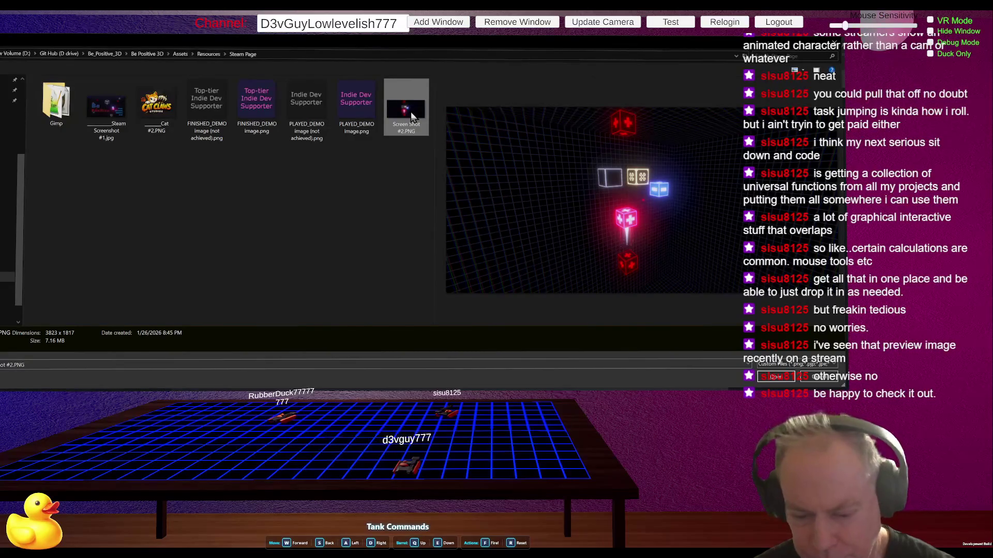
{"action": "double_click", "coordinate": [411, 113]}
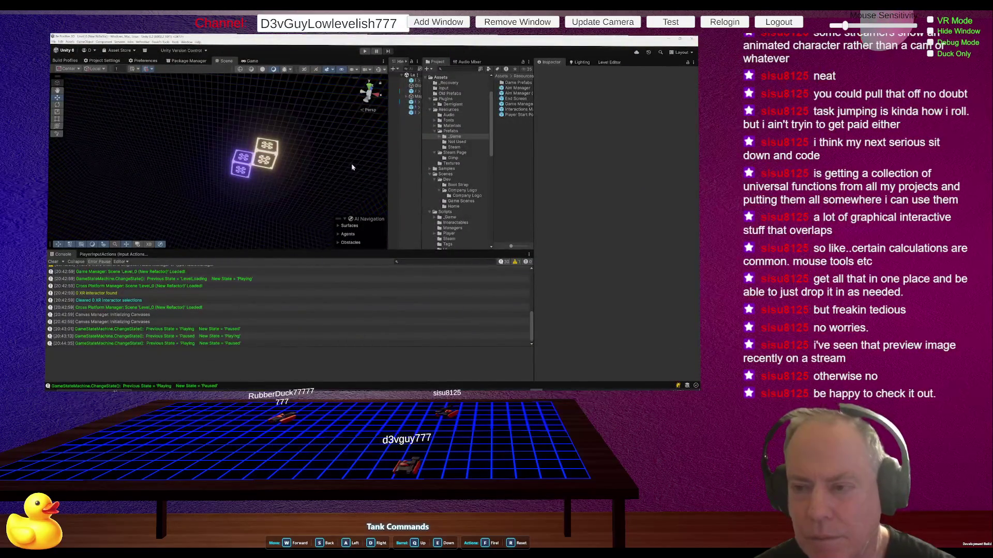
- Bring File Explorer's Snips folder back in front of Unity
{"action": "key", "text": "alt+Tab"}
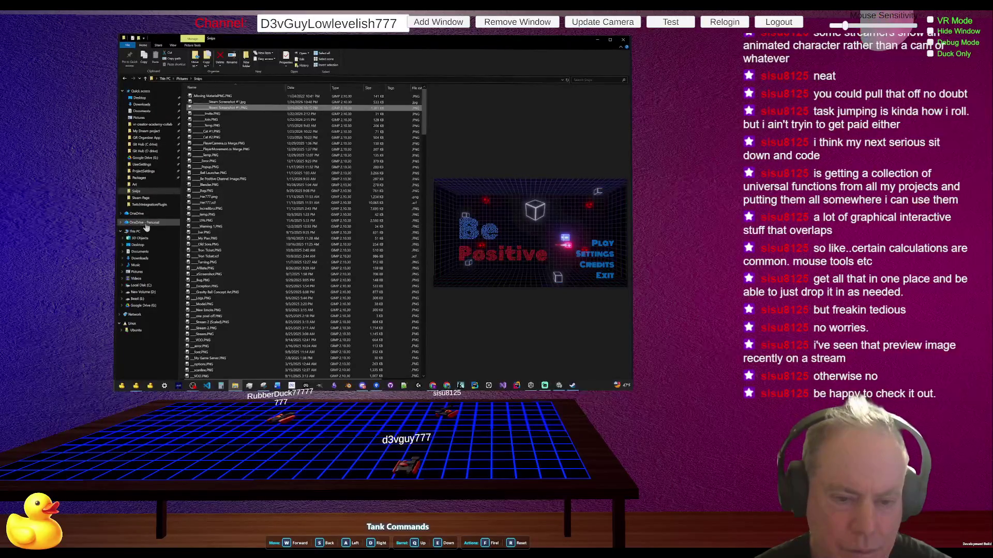
- Navigate to D: > Git Hub > Be_Positive_3D > Be Positive 3D > Assets
{"action": "left_click", "coordinate": [145, 292]}
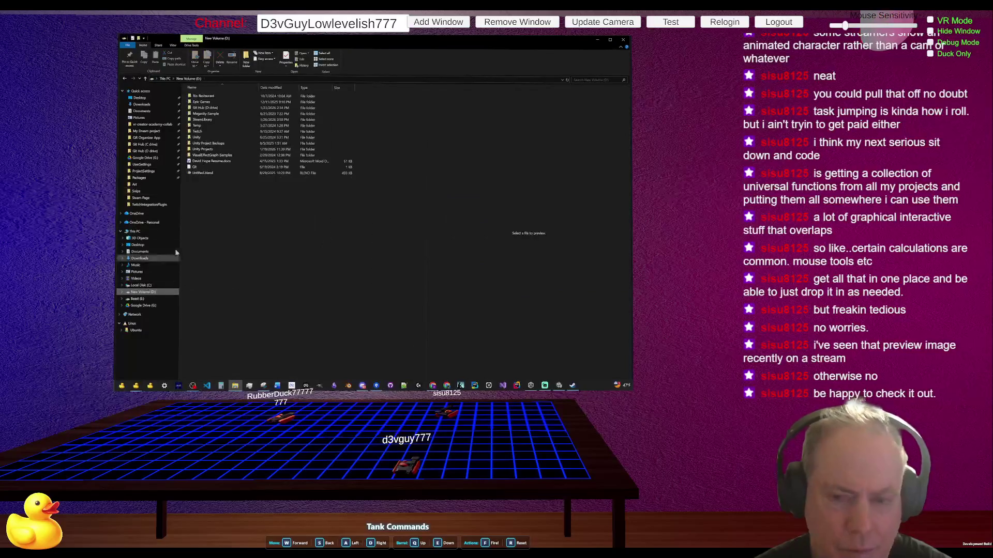
{"action": "double_click", "coordinate": [217, 108]}
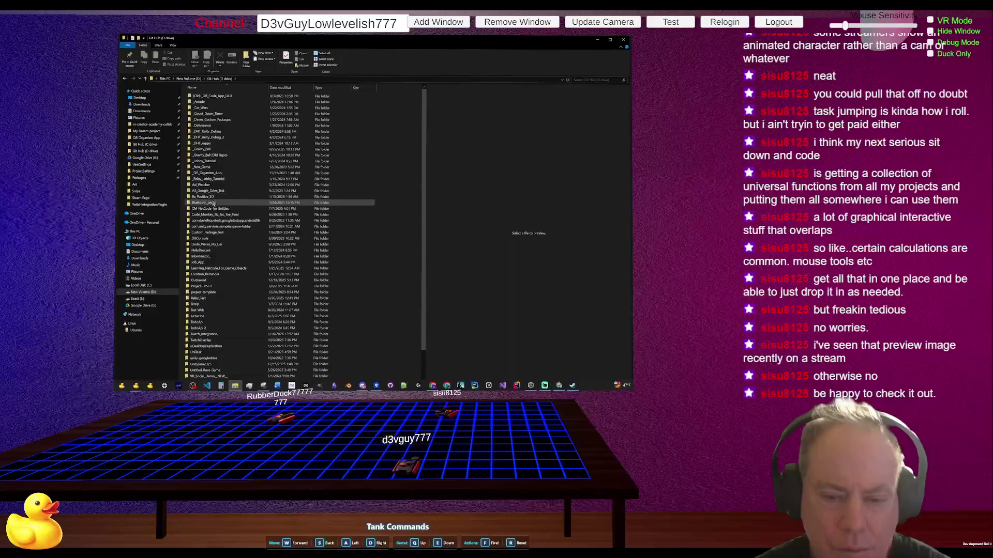
{"action": "double_click", "coordinate": [207, 196]}
{"action": "double_click", "coordinate": [210, 109]}
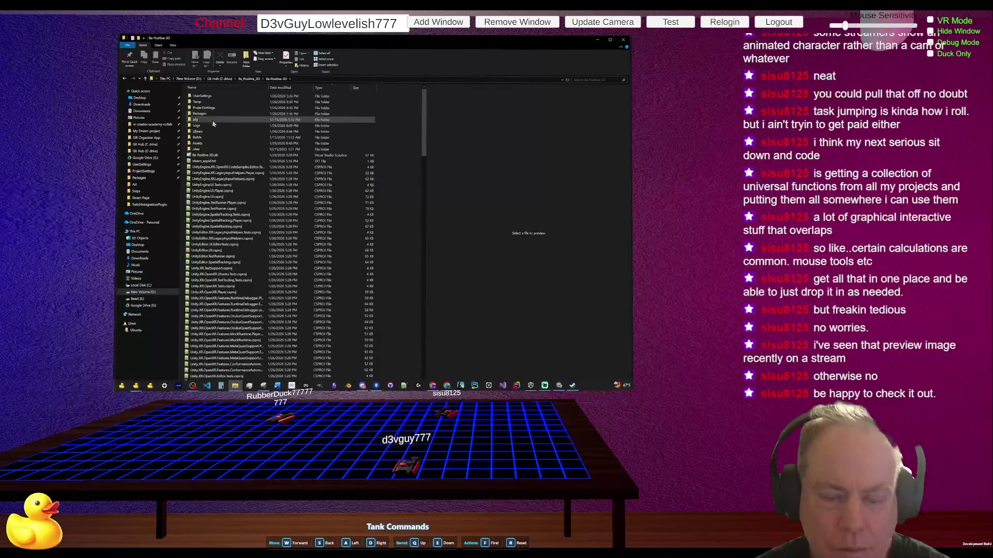
{"action": "double_click", "coordinate": [206, 142]}
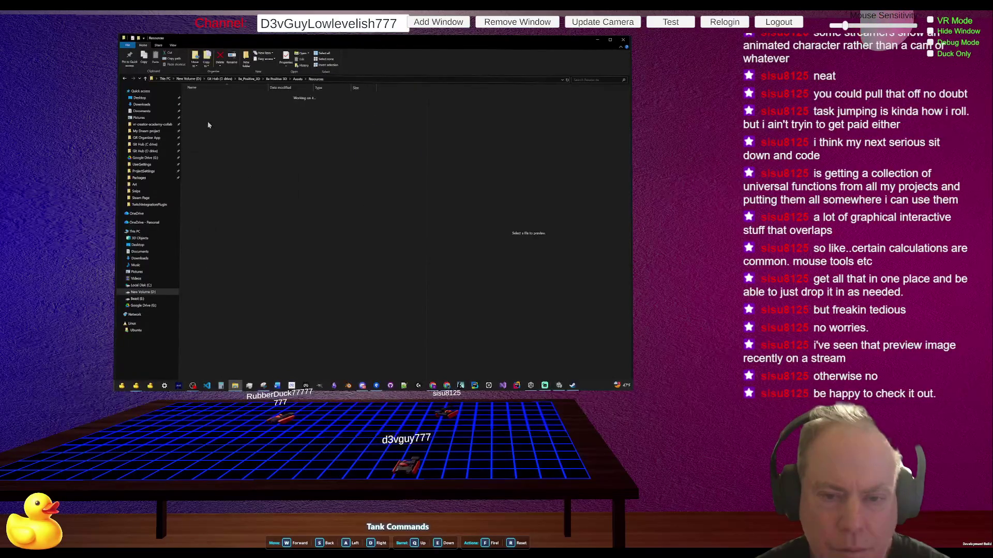
- In Resources > Steam Page, rename the first screenshot to Steam Screenshot #1.jpg, dropping the leading underscore
{"action": "double_click", "coordinate": [209, 122]}
{"action": "double_click", "coordinate": [210, 122]}
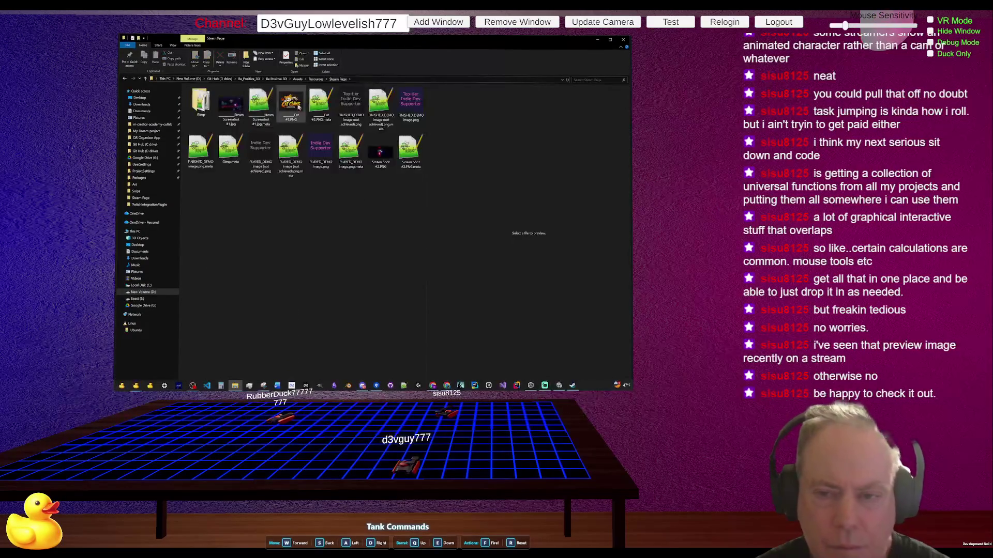
{"action": "left_click", "coordinate": [229, 122]}
{"action": "left_click", "coordinate": [229, 120]}
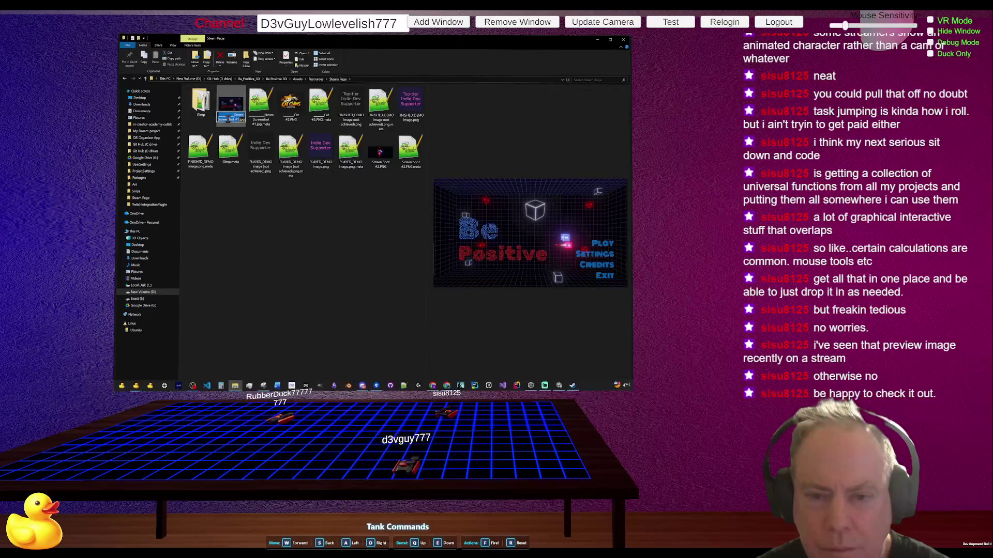
{"action": "double_click", "coordinate": [225, 115]}
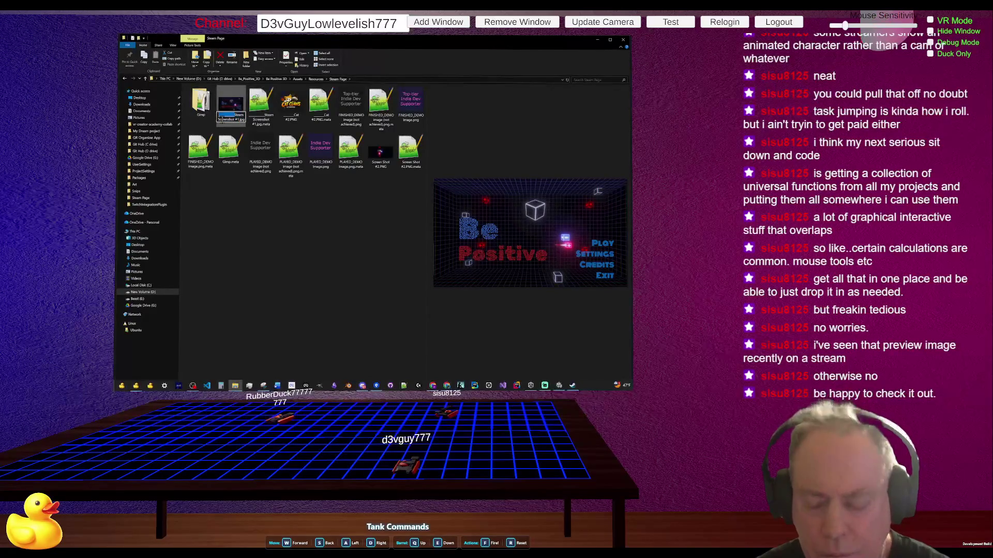
{"action": "type", "text": "Steam"}
{"action": "key", "text": "Return"}
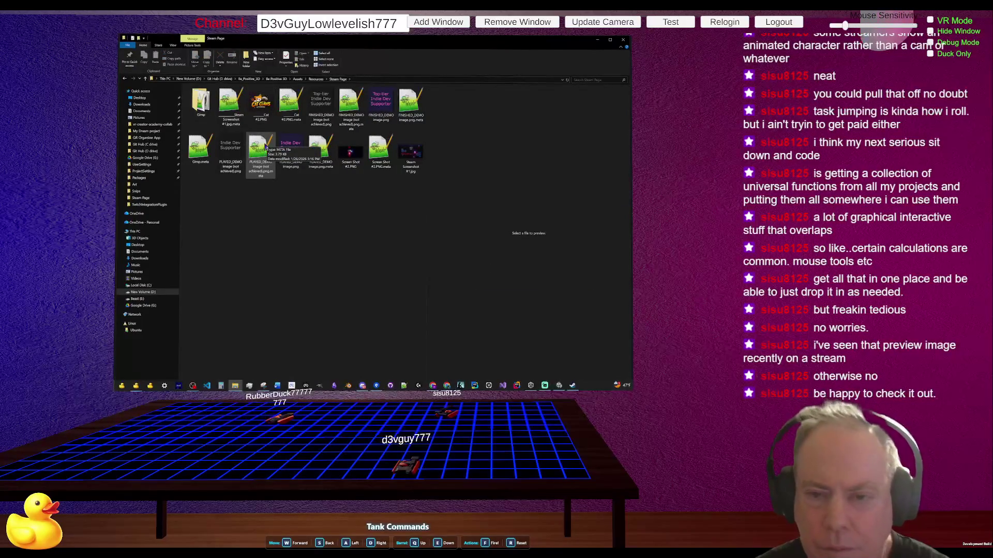
- Leave Cat #2.PNG's name unchanged and select Screen Shot #2.PNG for preview
{"action": "left_click", "coordinate": [266, 106]}
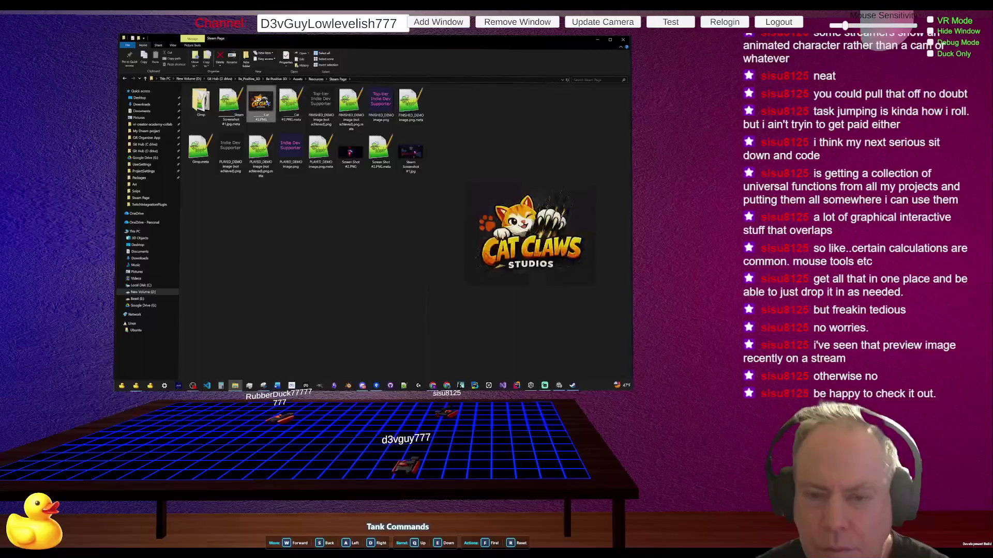
{"action": "left_click", "coordinate": [264, 117]}
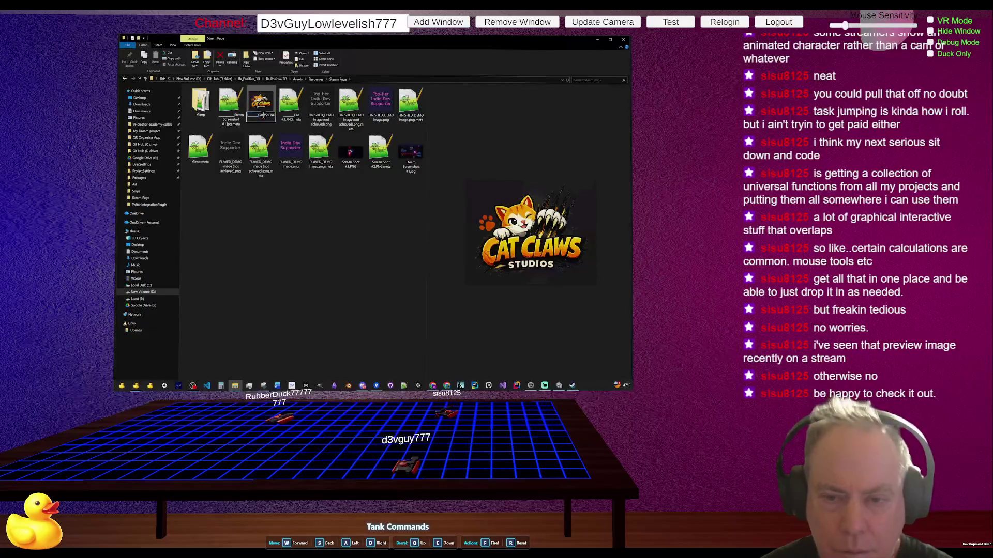
{"action": "key", "text": "Return"}
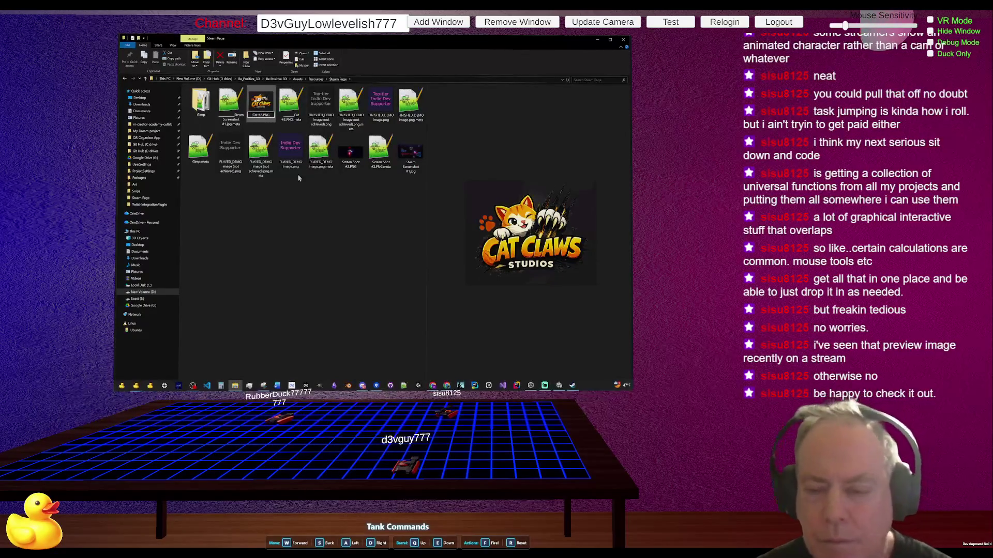
{"action": "left_click", "coordinate": [307, 213]}
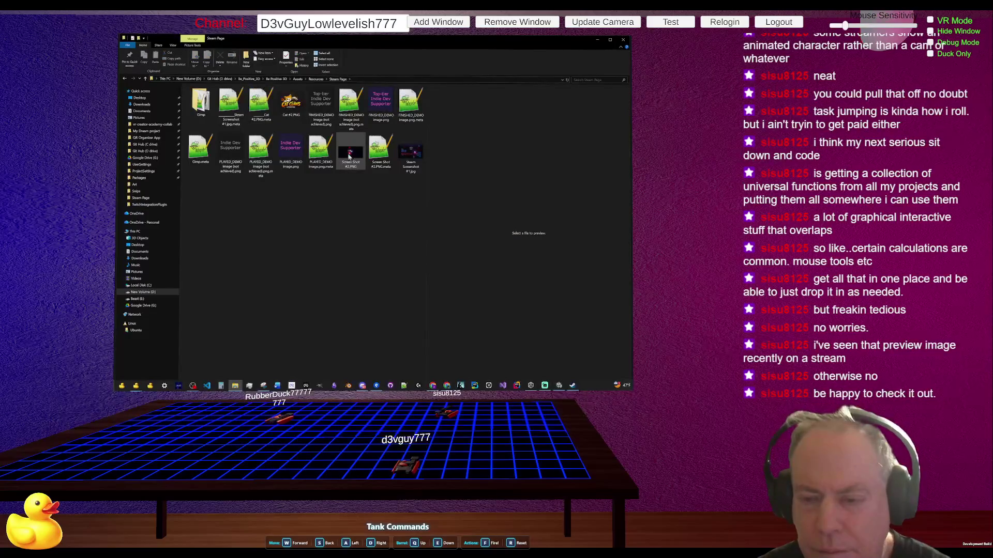
{"action": "left_click", "coordinate": [349, 156]}
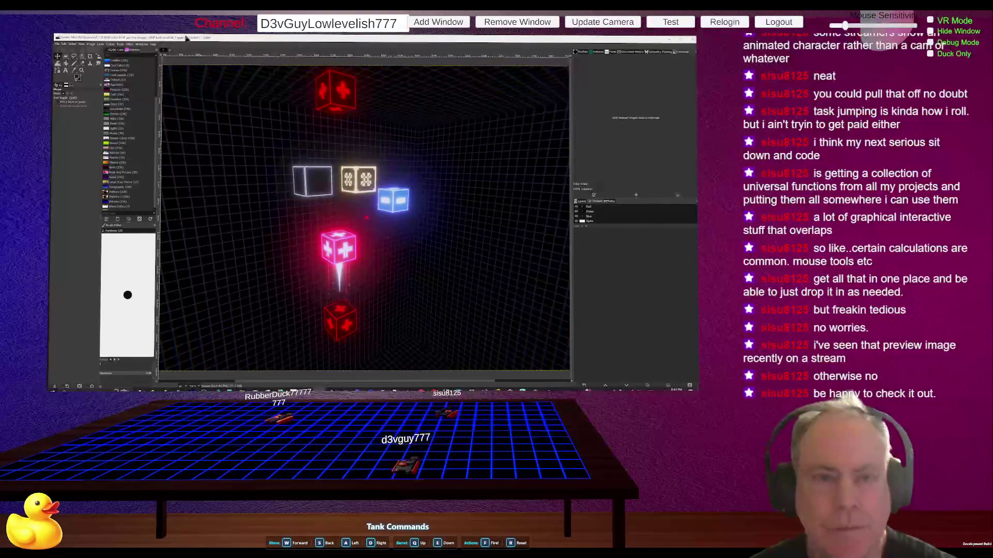
- Zoom out on the cube screenshot in GIMP and return to File Explorer
{"action": "scroll", "coordinate": [313, 212], "scroll_direction": "down", "scroll_amount": 2}
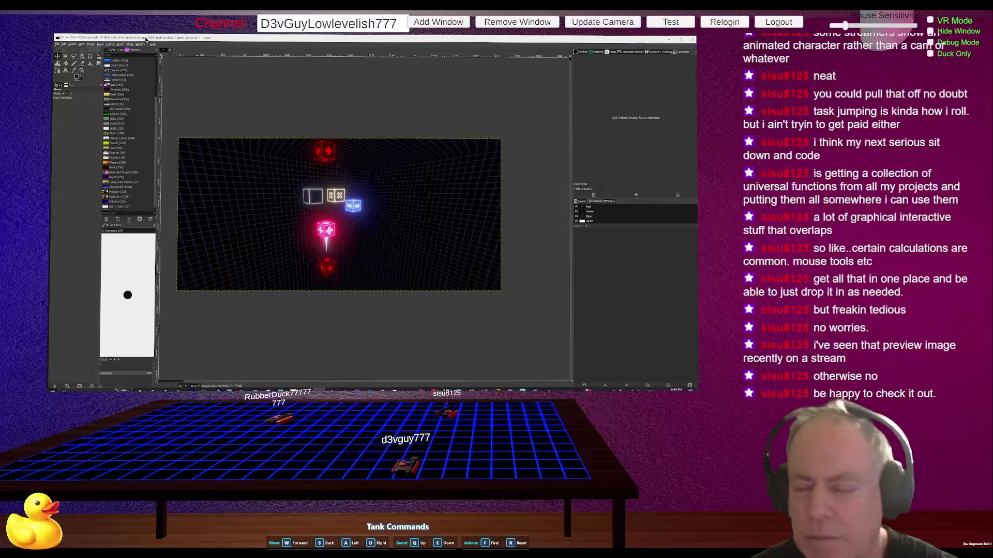
{"action": "key", "text": "alt+Tab"}
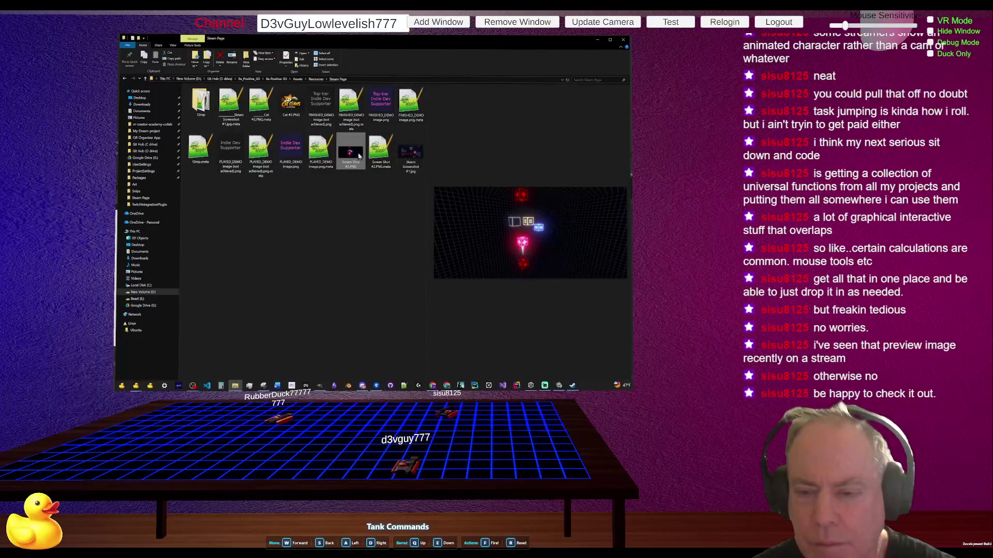
- Select Steam Screenshot #1.jpg and check its context menu before returning to GIMP
{"action": "left_click", "coordinate": [405, 163]}
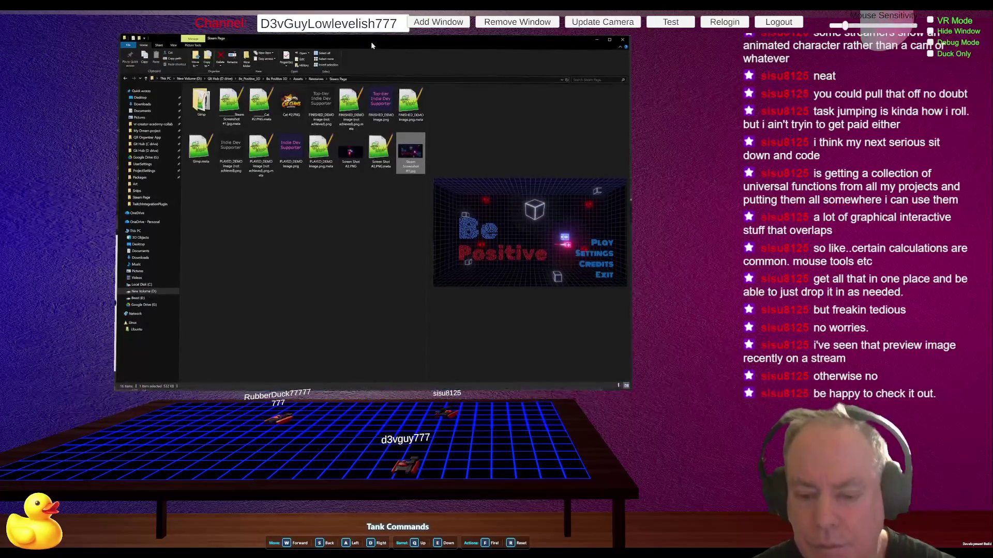
{"action": "left_click", "coordinate": [366, 211]}
{"action": "left_click", "coordinate": [406, 164]}
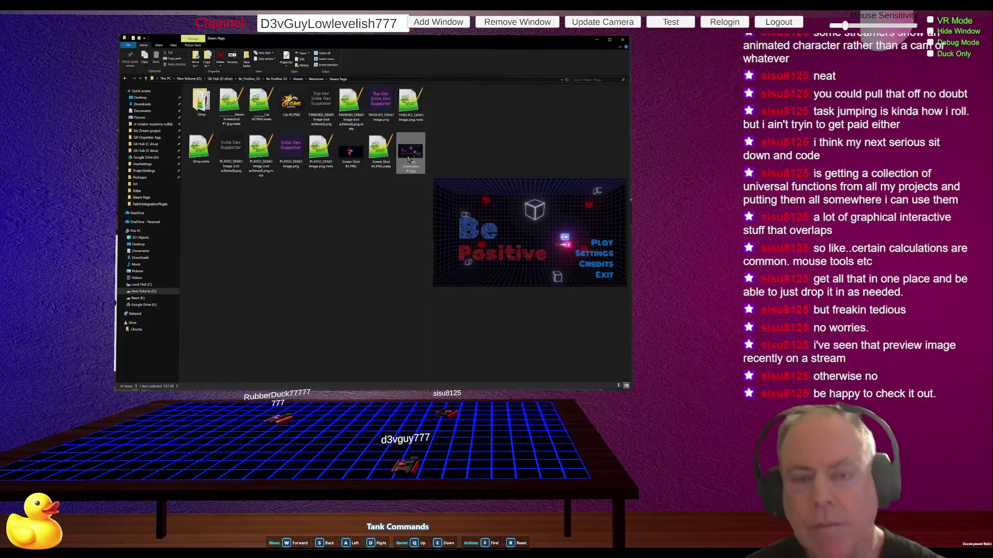
{"action": "right_click", "coordinate": [408, 159]}
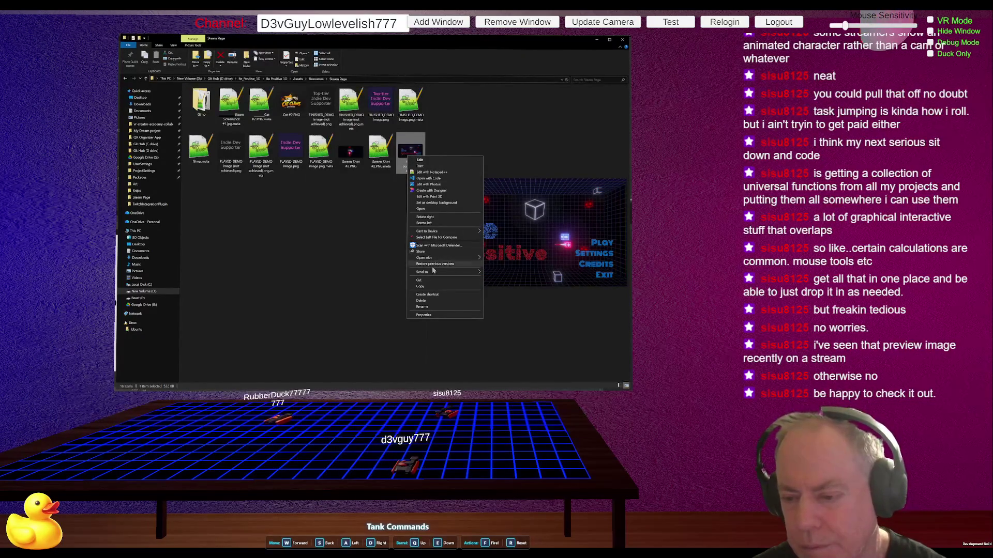
{"action": "left_click", "coordinate": [426, 313]}
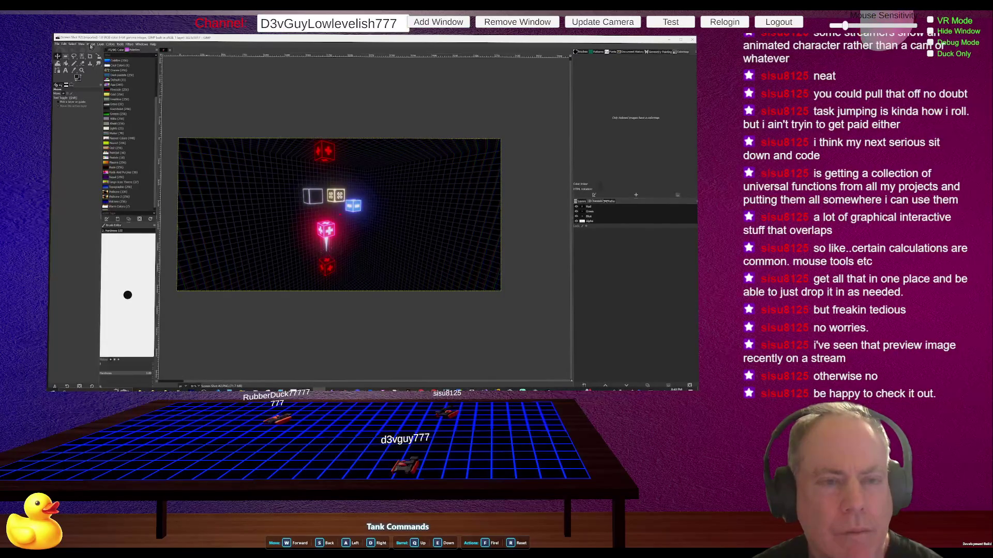
- Scale the cube screenshot to 2272×1080 with height 1080 and the aspect chain linked
{"action": "left_click", "coordinate": [91, 45]}
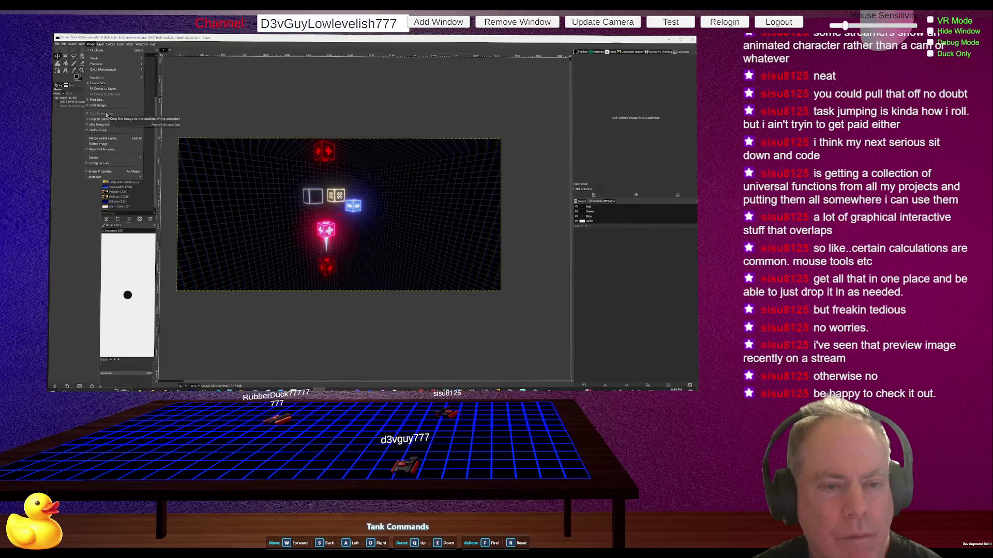
{"action": "left_click", "coordinate": [101, 85]}
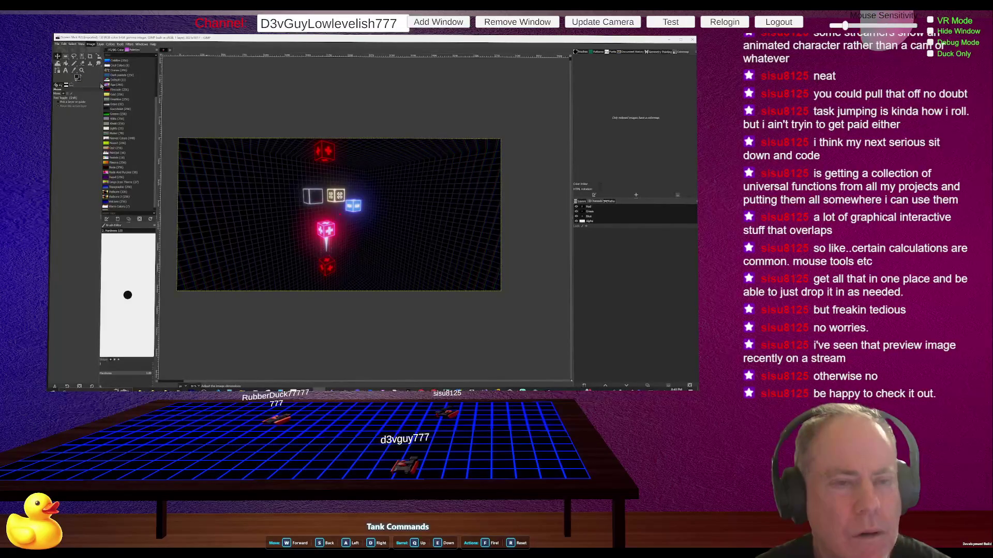
{"action": "left_click", "coordinate": [103, 85]}
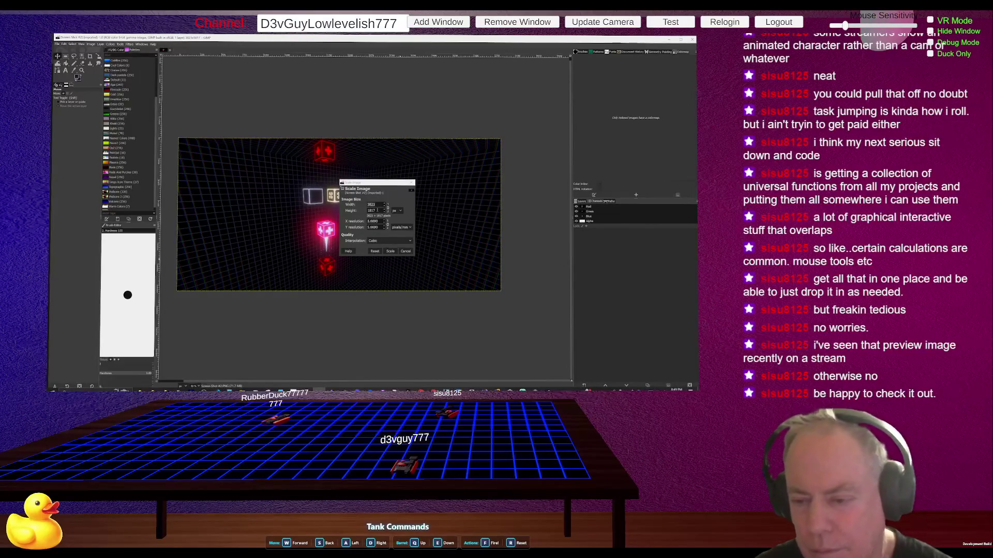
{"action": "left_click", "coordinate": [390, 252]}
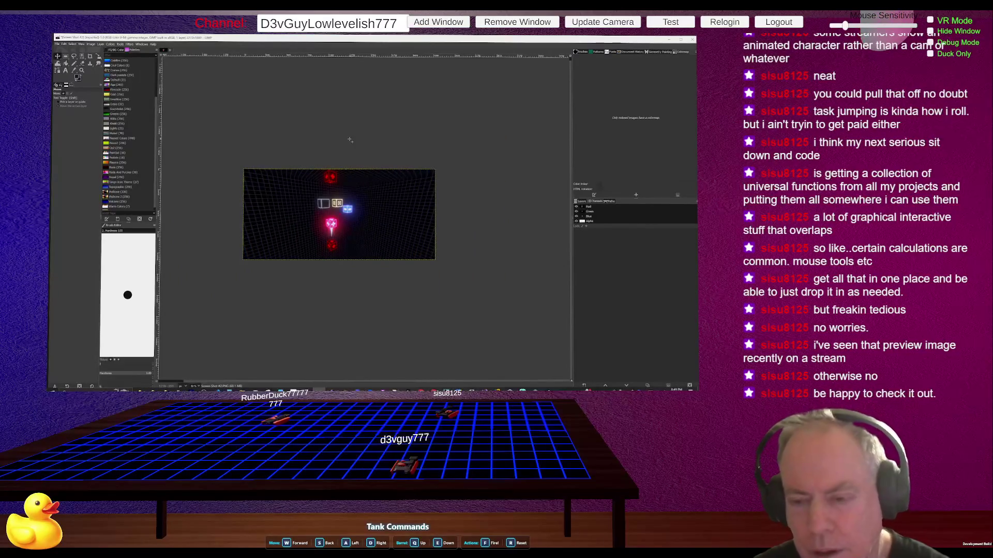
{"action": "left_click", "coordinate": [91, 44]}
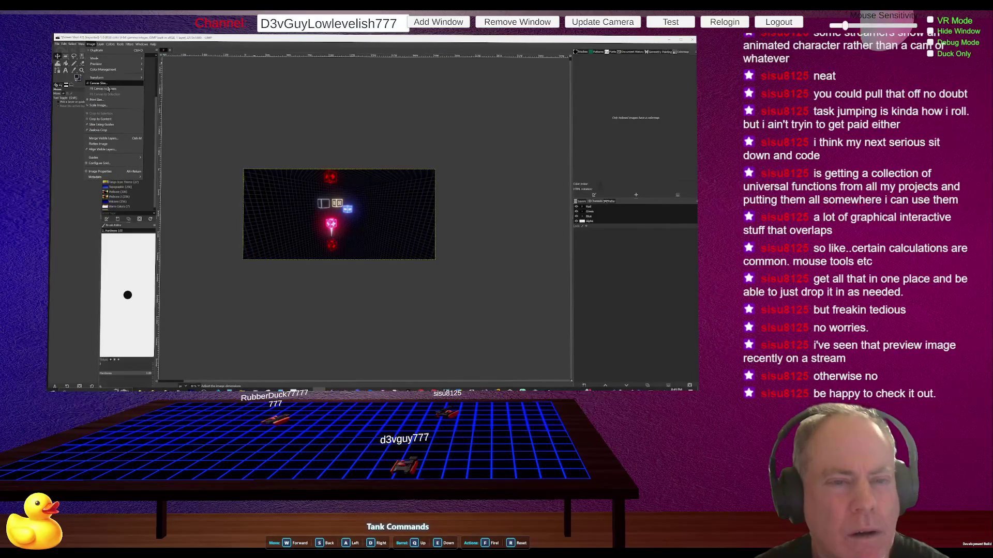
- Set the canvas width to 1920 px and shift the scaled cube layer left to recentre it
{"action": "left_click", "coordinate": [107, 87]}
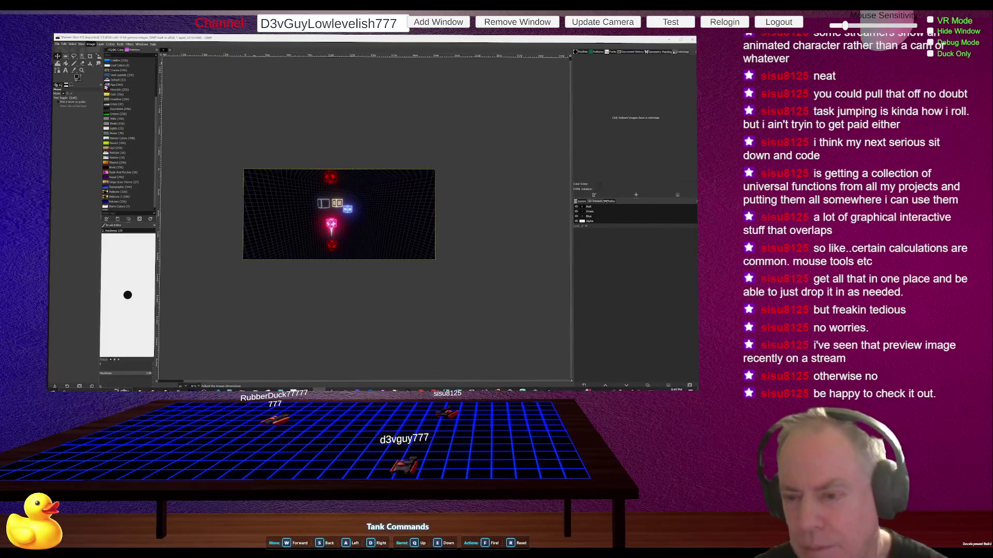
{"action": "key", "text": "Return"}
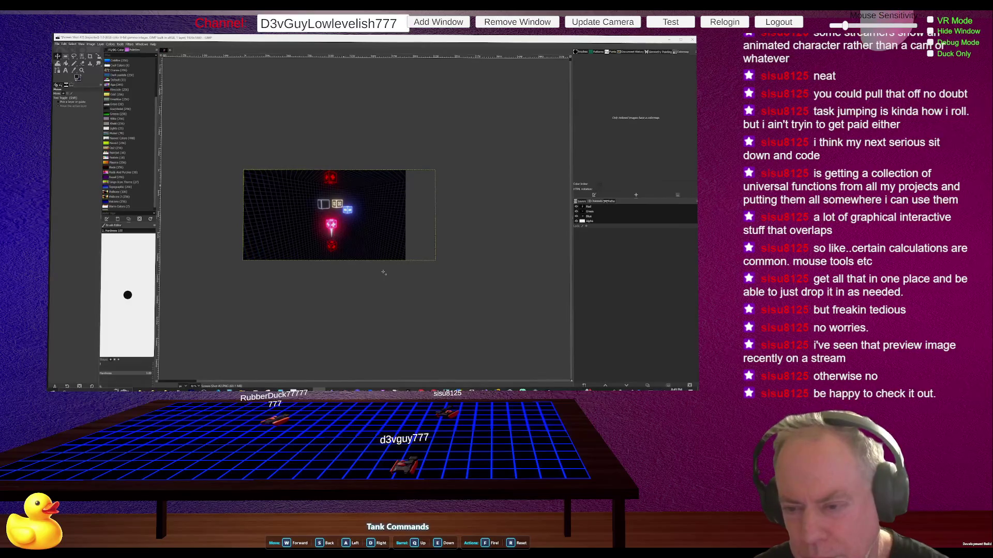
{"action": "mouse_move", "coordinate": [423, 251]}
{"action": "left_mouse_down"}
{"action": "mouse_move", "coordinate": [409, 248]}
{"action": "mouse_move", "coordinate": [419, 249]}
{"action": "left_mouse_up"}
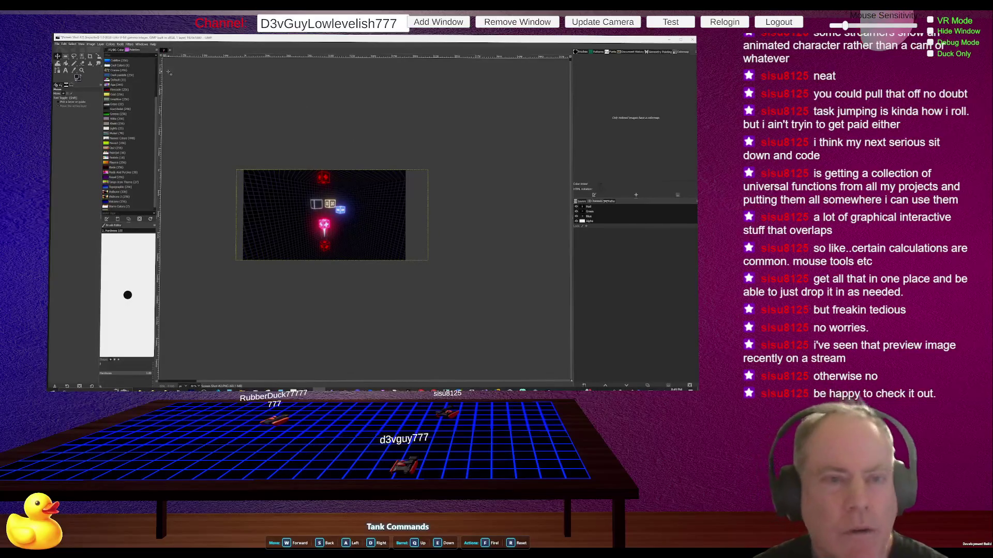
{"action": "left_click", "coordinate": [91, 44]}
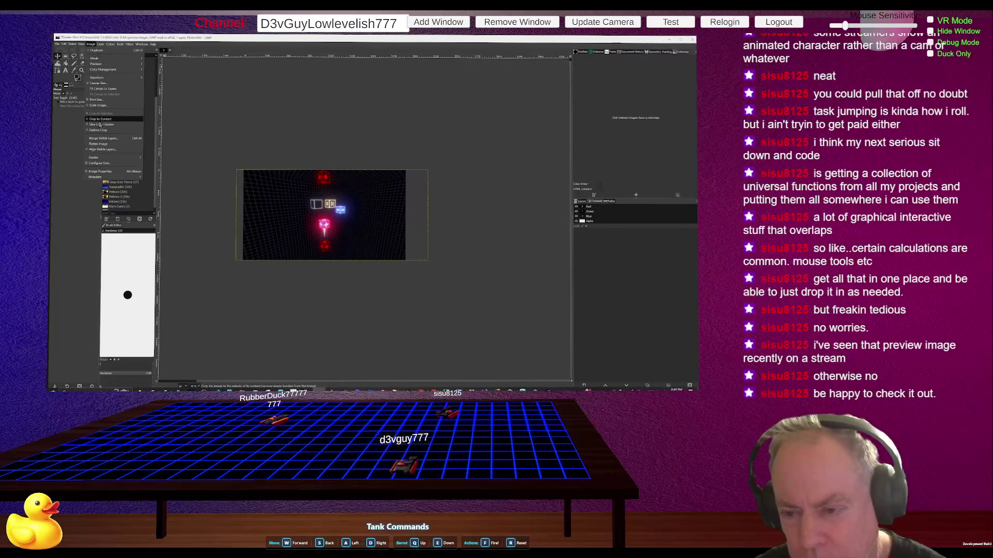
{"action": "left_click", "coordinate": [100, 119]}
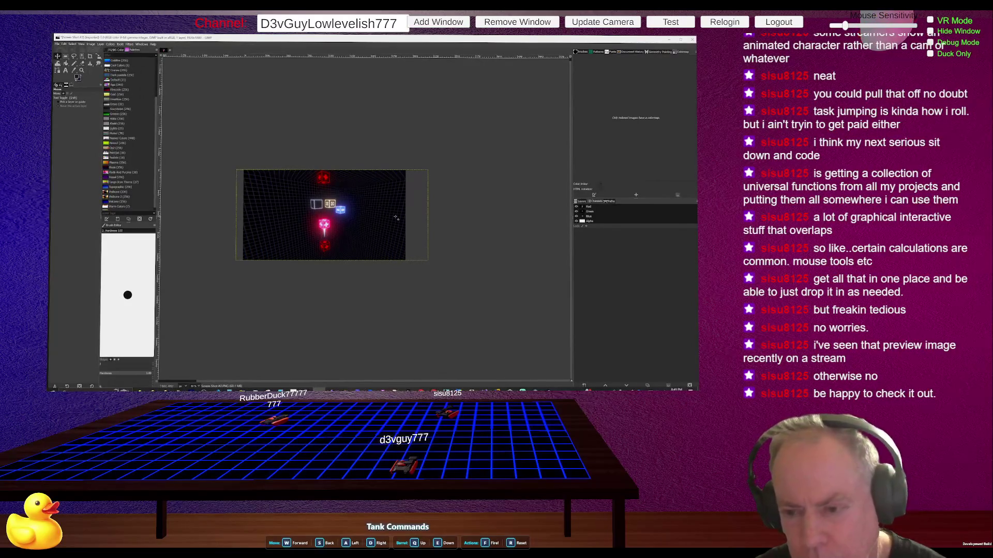
{"action": "left_click", "coordinate": [100, 45]}
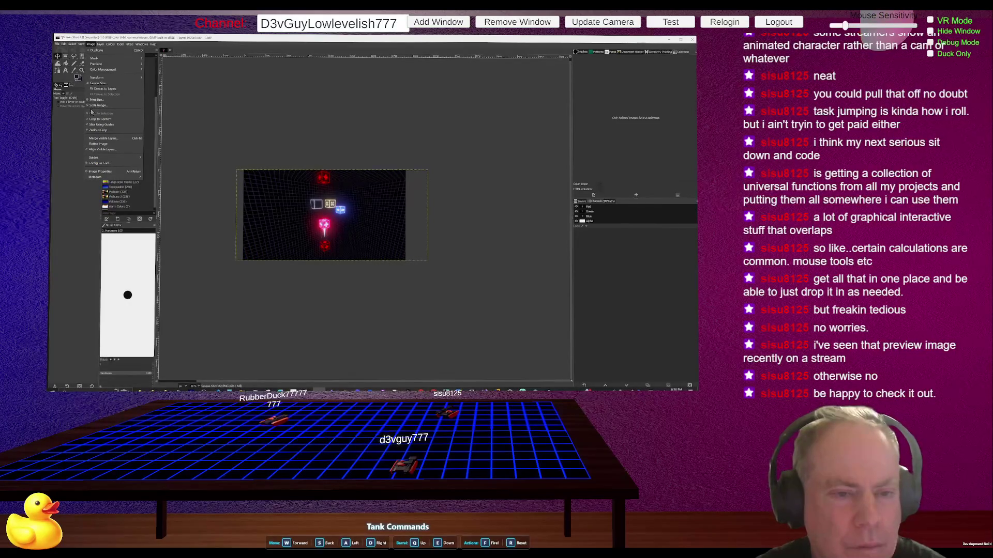
{"action": "mouse_move", "coordinate": [86, 46]}
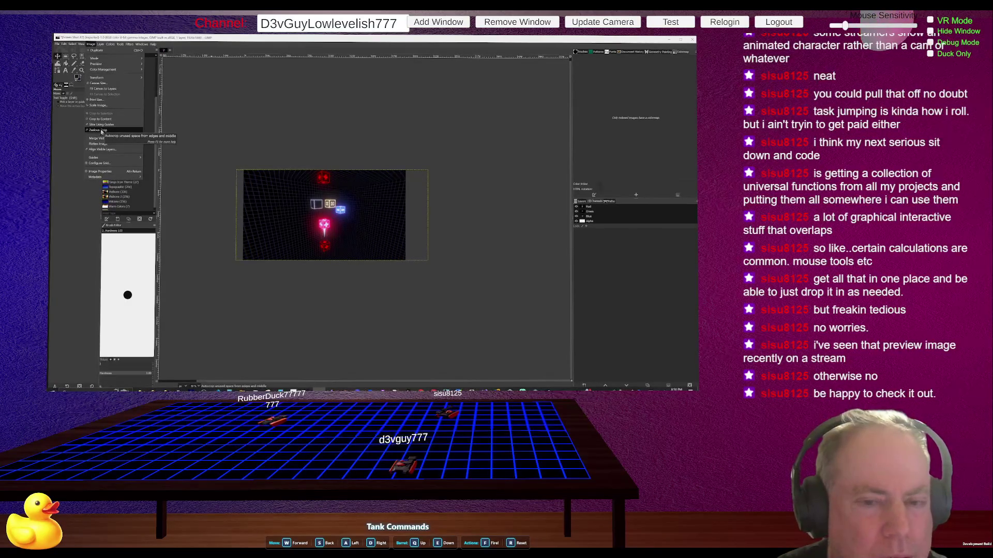
{"action": "left_click", "coordinate": [102, 132]}
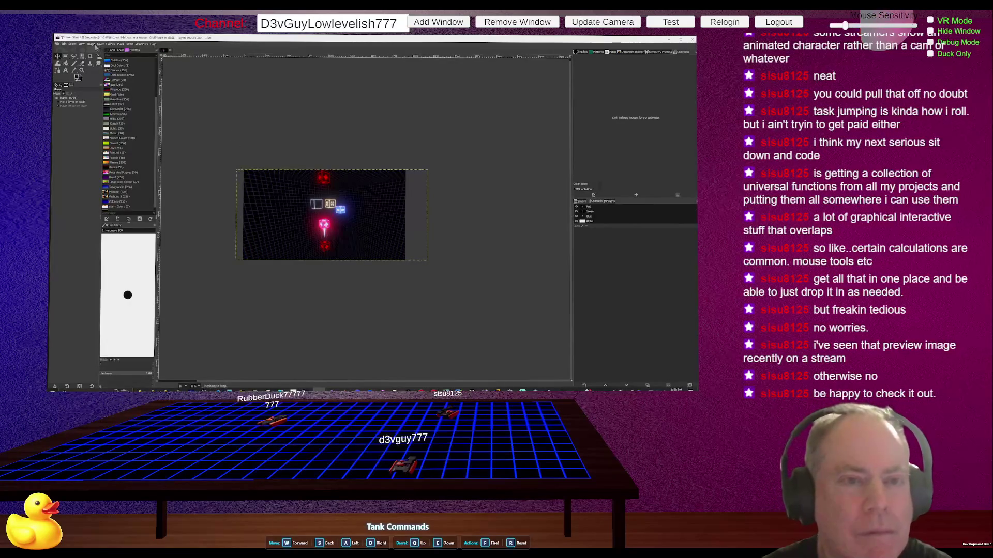
{"action": "left_click", "coordinate": [91, 45]}
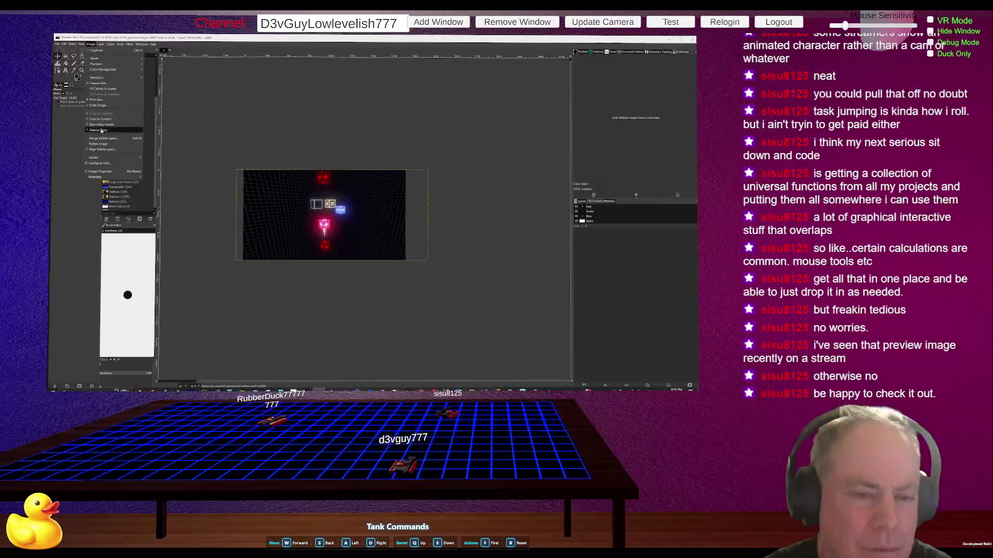
{"action": "mouse_move", "coordinate": [117, 160]}
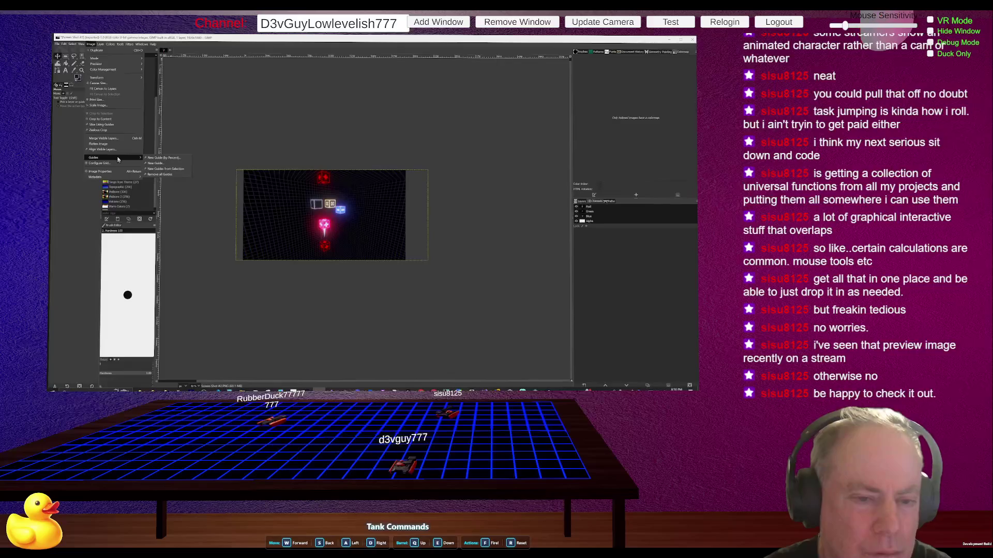
{"action": "left_click", "coordinate": [109, 84]}
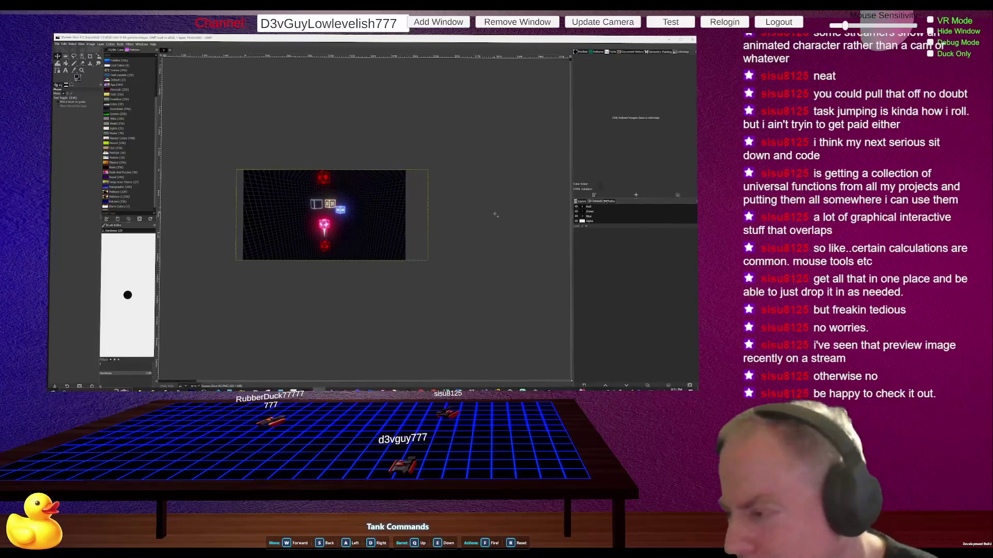
- Show the Layers list and select the Screen Shot #2.PNG layer on the canvas
{"action": "left_click", "coordinate": [609, 201]}
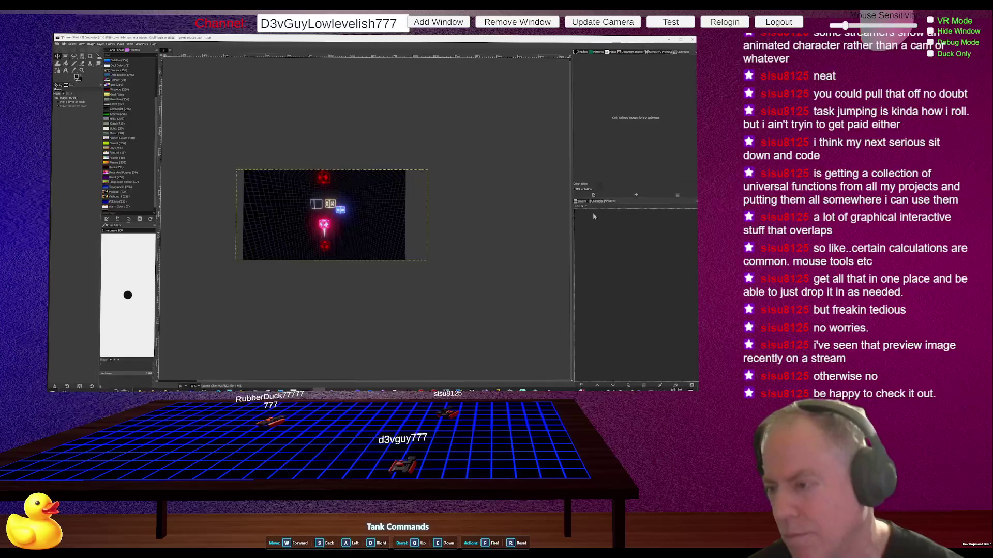
{"action": "left_click", "coordinate": [583, 202]}
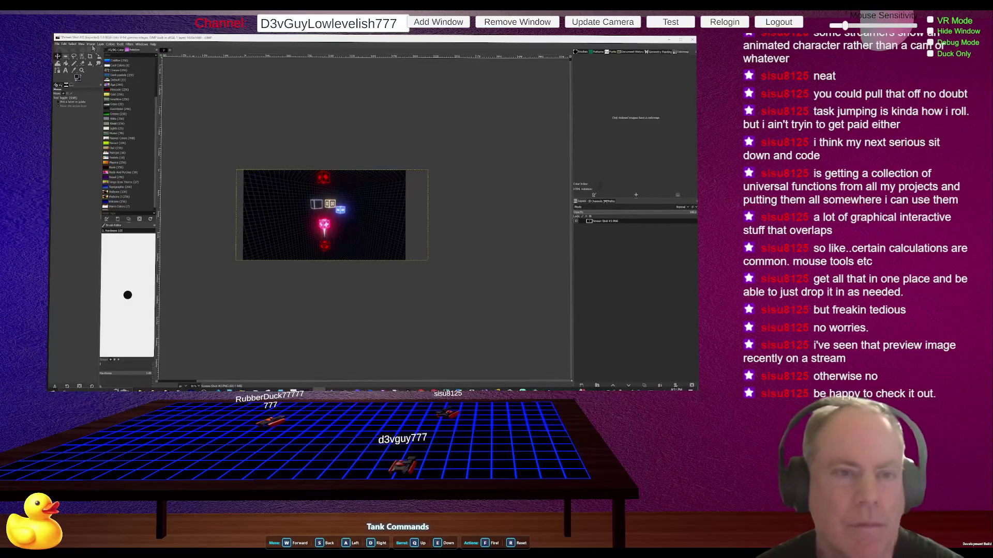
{"action": "left_click", "coordinate": [266, 195]}
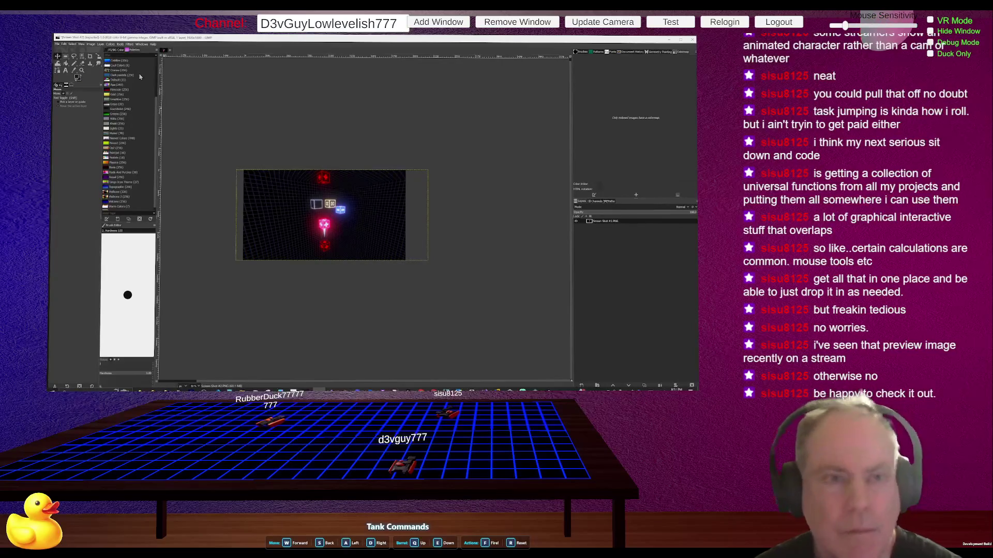
{"action": "left_click", "coordinate": [90, 44]}
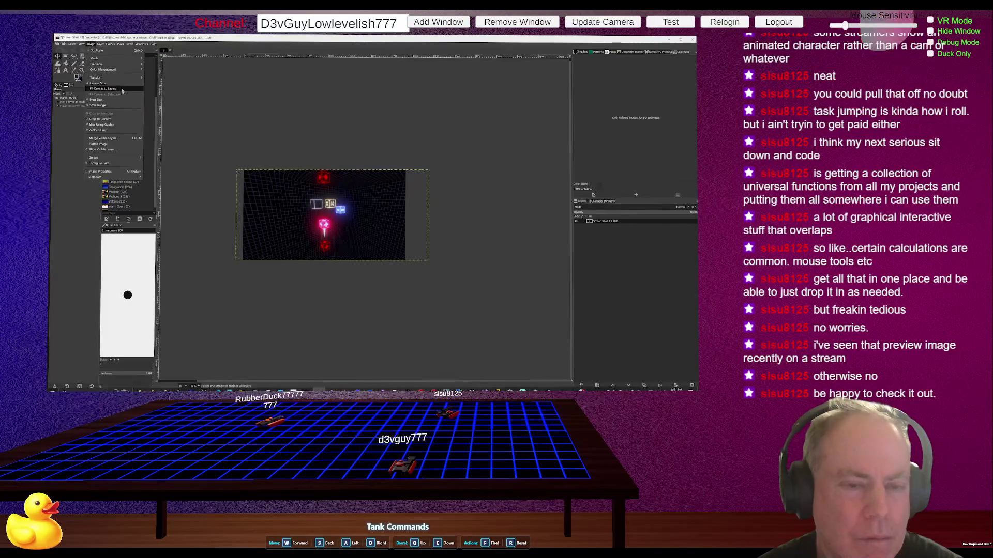
{"action": "mouse_move", "coordinate": [102, 45]}
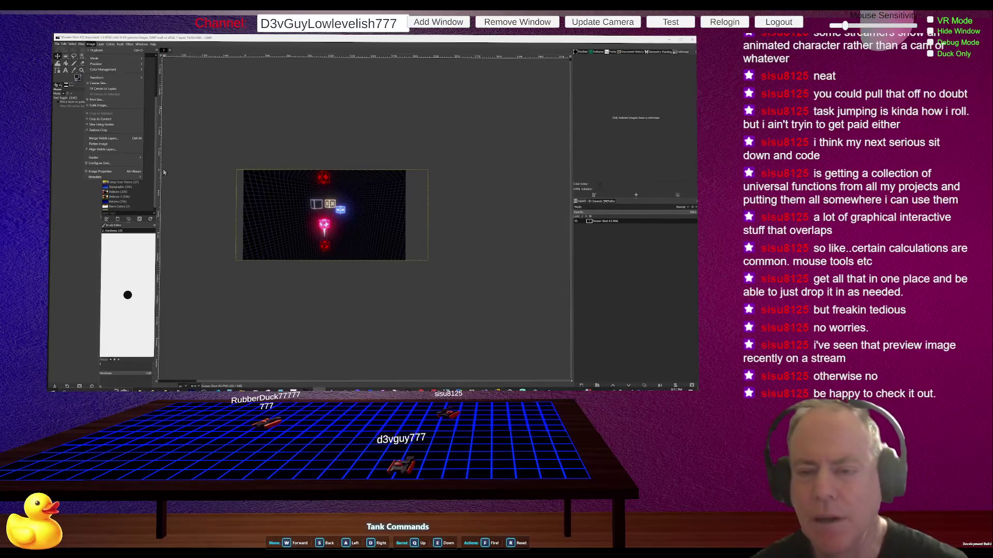
- Nudge the screenshot layer a few pixels left, then choose Layer to Image Size
{"action": "left_click", "coordinate": [360, 172]}
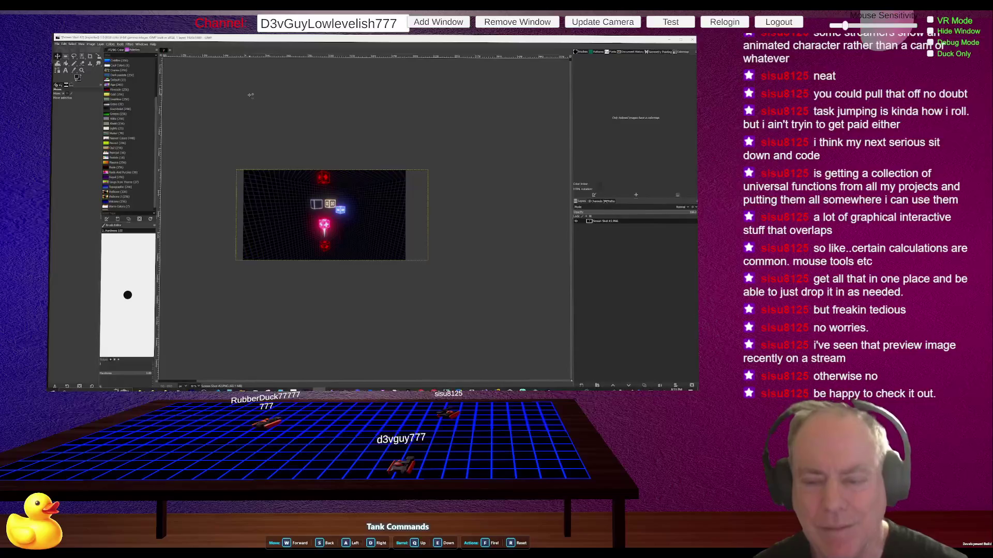
{"action": "mouse_move", "coordinate": [274, 196]}
{"action": "left_mouse_down"}
{"action": "mouse_move", "coordinate": [245, 194]}
{"action": "mouse_move", "coordinate": [213, 130]}
{"action": "mouse_move", "coordinate": [252, 128]}
{"action": "mouse_move", "coordinate": [292, 109]}
{"action": "mouse_move", "coordinate": [319, 174]}
{"action": "mouse_move", "coordinate": [270, 198]}
{"action": "left_mouse_up"}
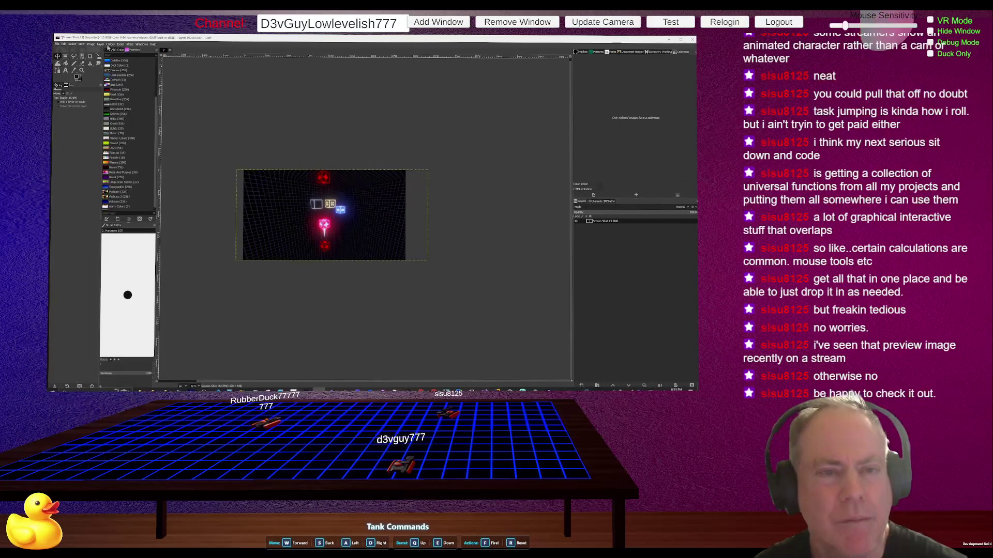
{"action": "left_click", "coordinate": [100, 45]}
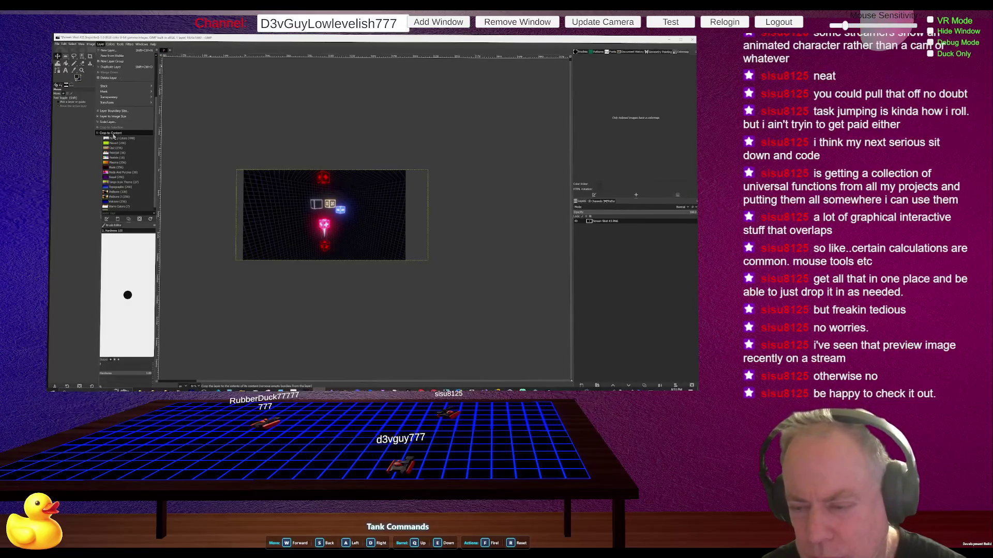
{"action": "left_click", "coordinate": [113, 136]}
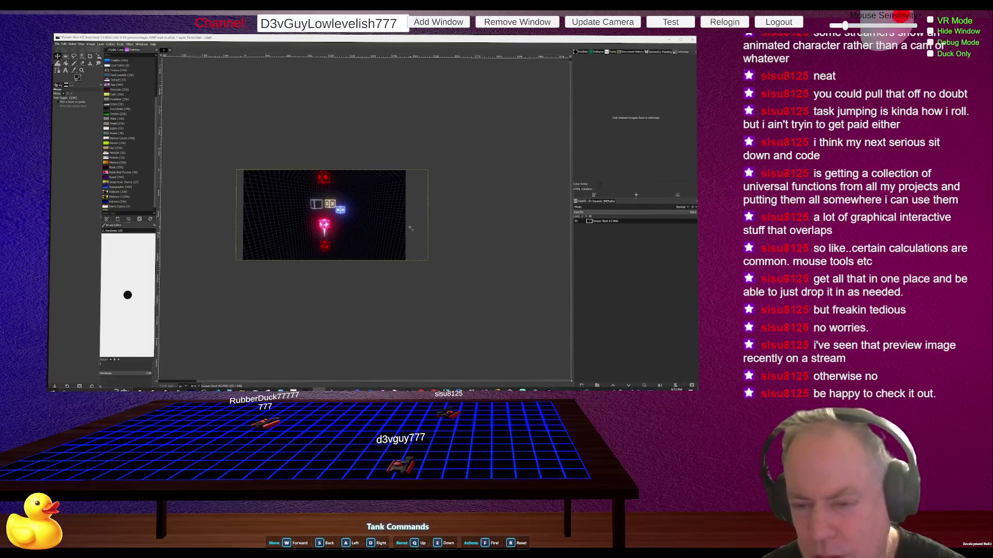
{"action": "left_click", "coordinate": [101, 44]}
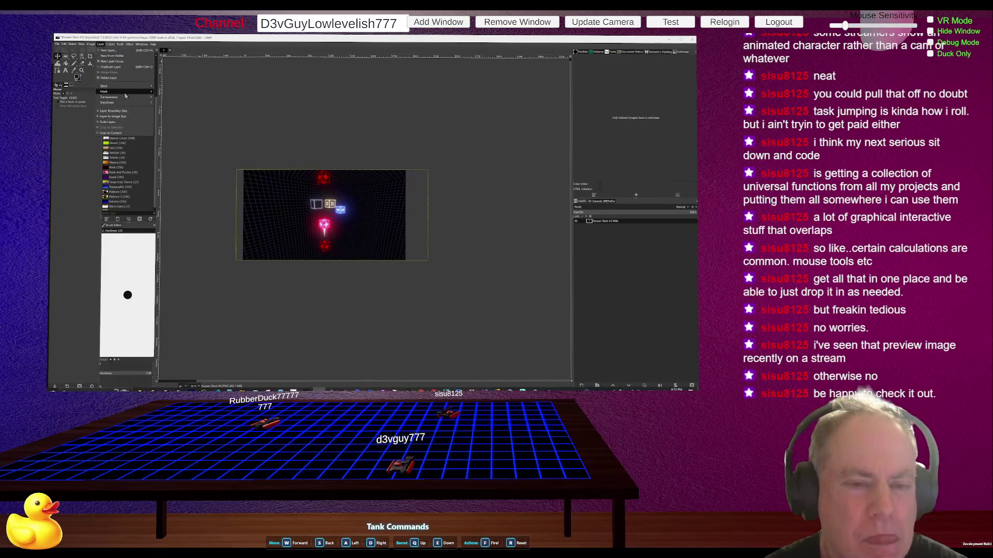
{"action": "left_click", "coordinate": [126, 116]}
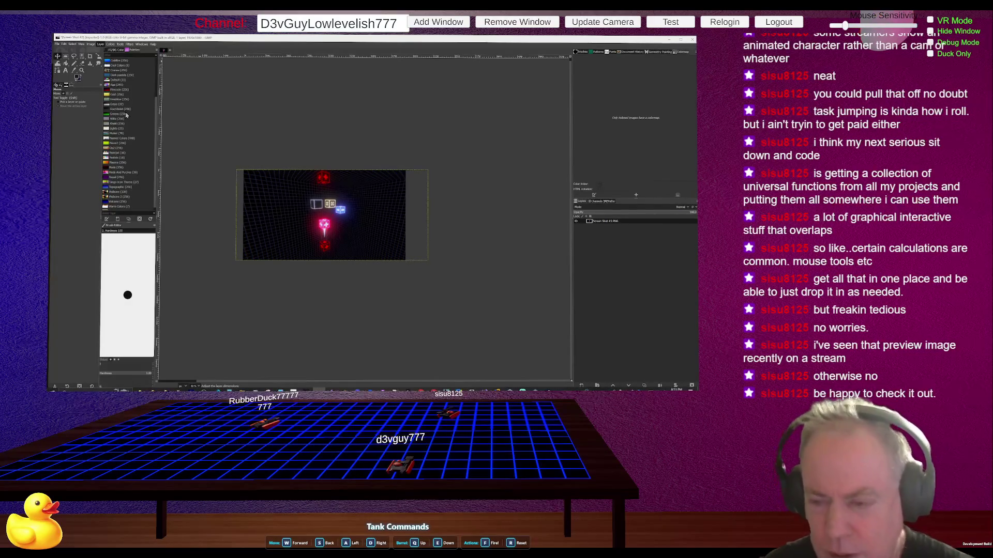
{"action": "left_click", "coordinate": [126, 115]}
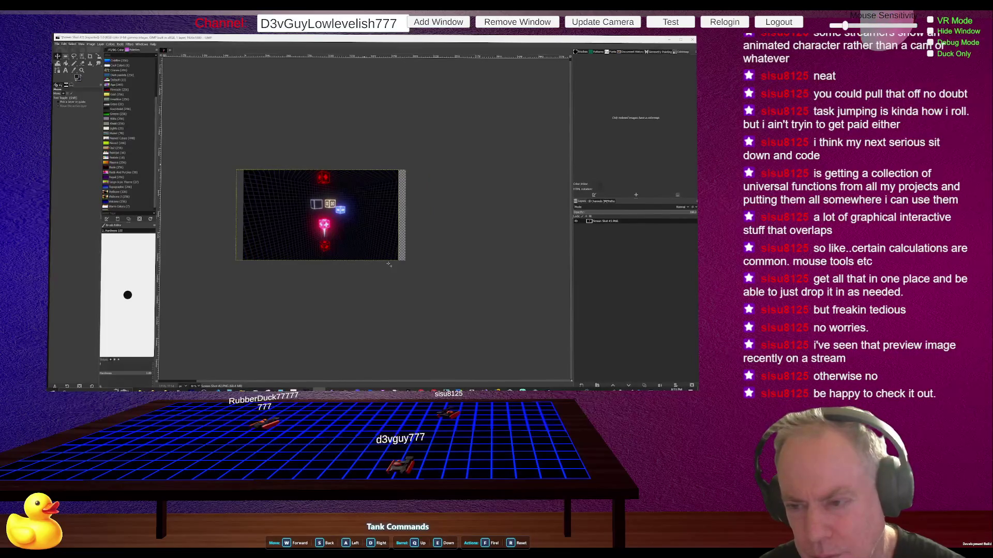
- Reposition the screenshot layer to try to cover the transparent strip on the canvas's right edge
{"action": "left_click_drag", "start_coordinate": [375, 247], "coordinate": [398, 246]}
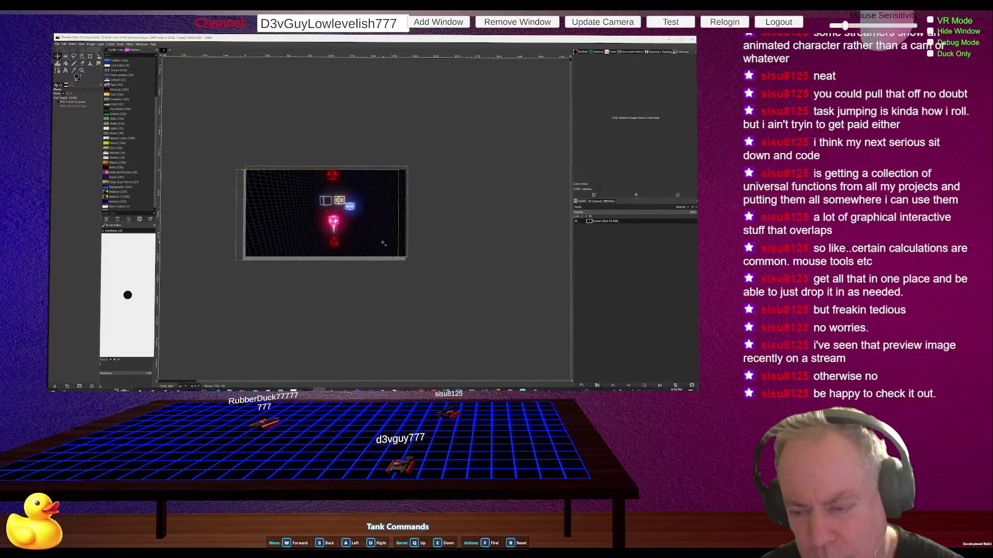
{"action": "mouse_move", "coordinate": [380, 243]}
{"action": "left_mouse_down"}
{"action": "mouse_move", "coordinate": [366, 245]}
{"action": "mouse_move", "coordinate": [416, 233]}
{"action": "left_mouse_up"}
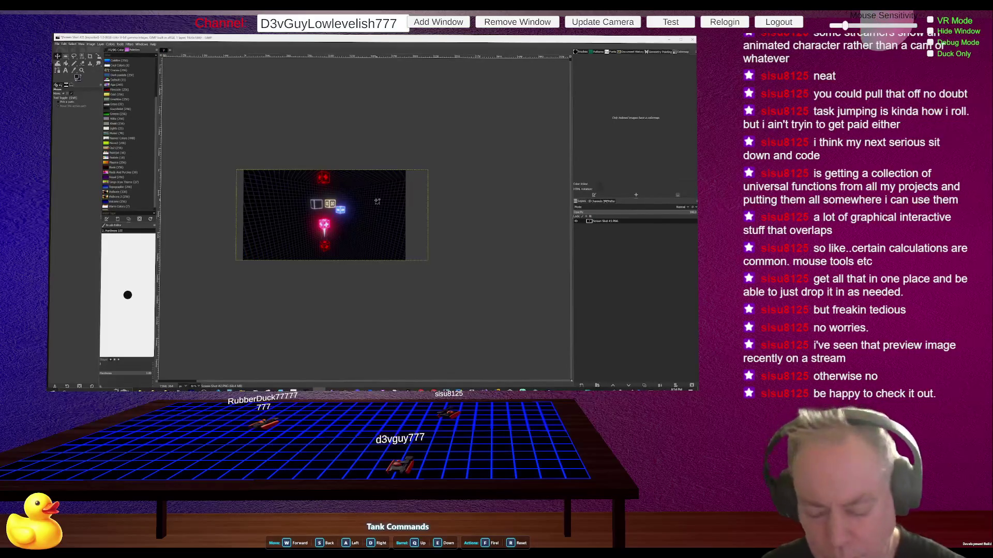
{"action": "left_click_drag", "start_coordinate": [376, 201], "coordinate": [364, 199]}
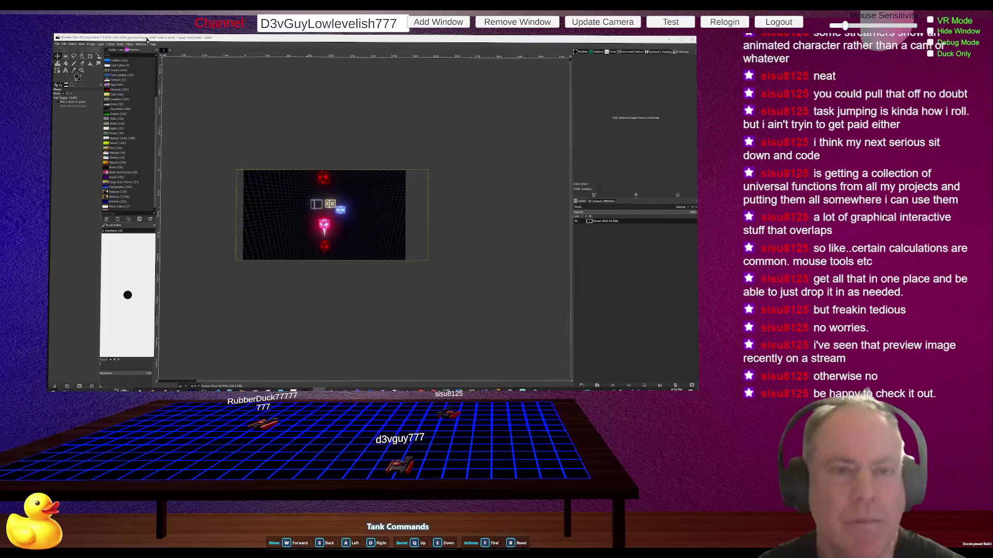
- Apply Image > Crop to Selection so the 1920×1080 canvas matches the screenshot's edges
{"action": "left_click", "coordinate": [101, 45]}
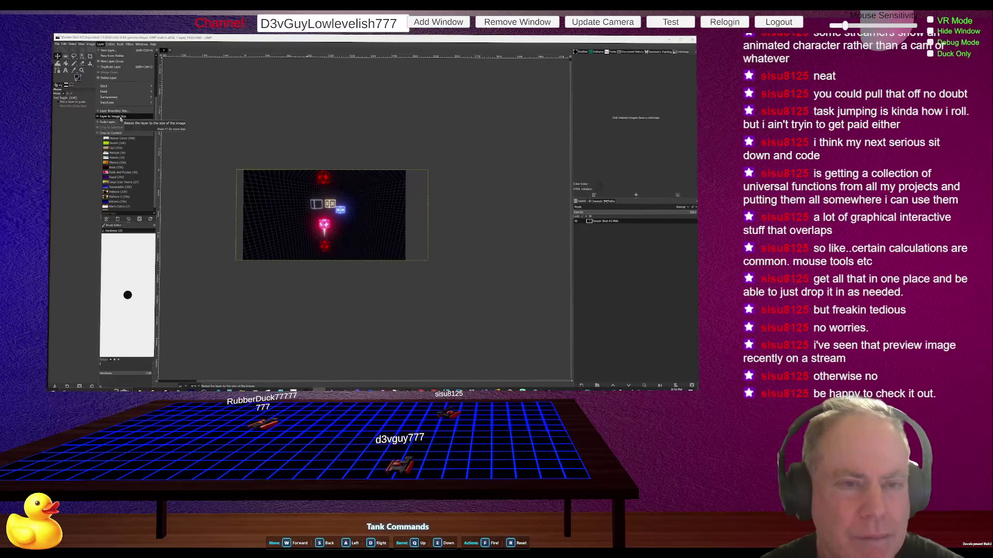
{"action": "mouse_move", "coordinate": [91, 46]}
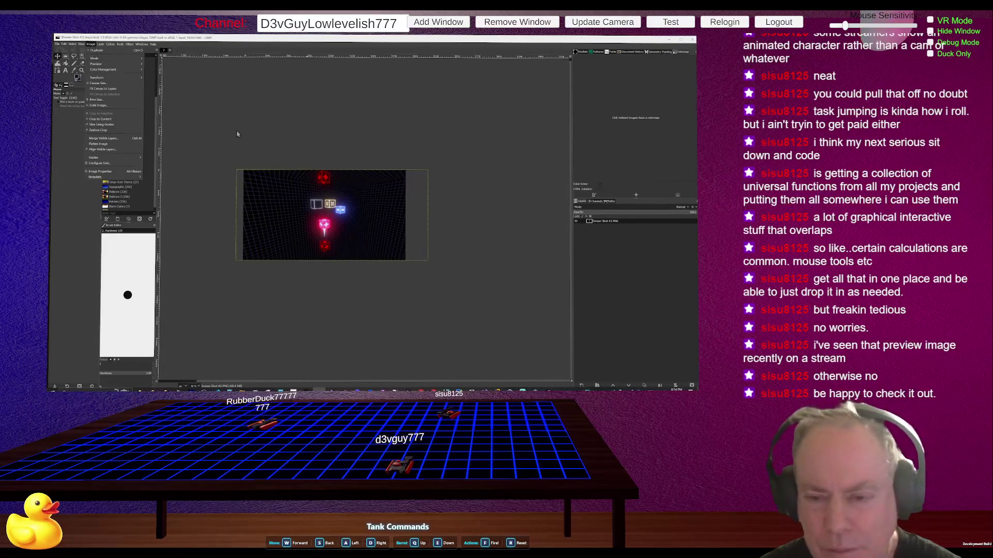
{"action": "left_click", "coordinate": [289, 231]}
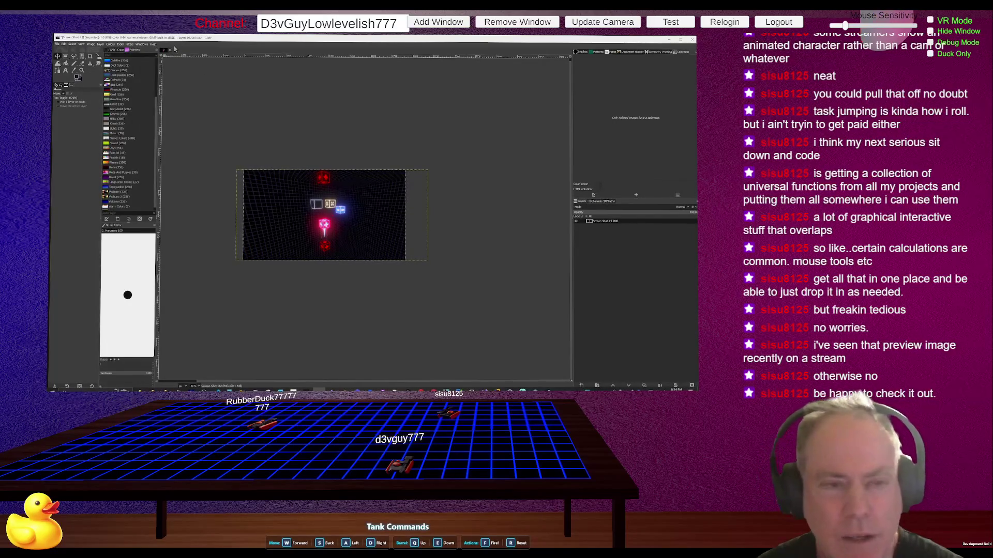
{"action": "left_click", "coordinate": [92, 45]}
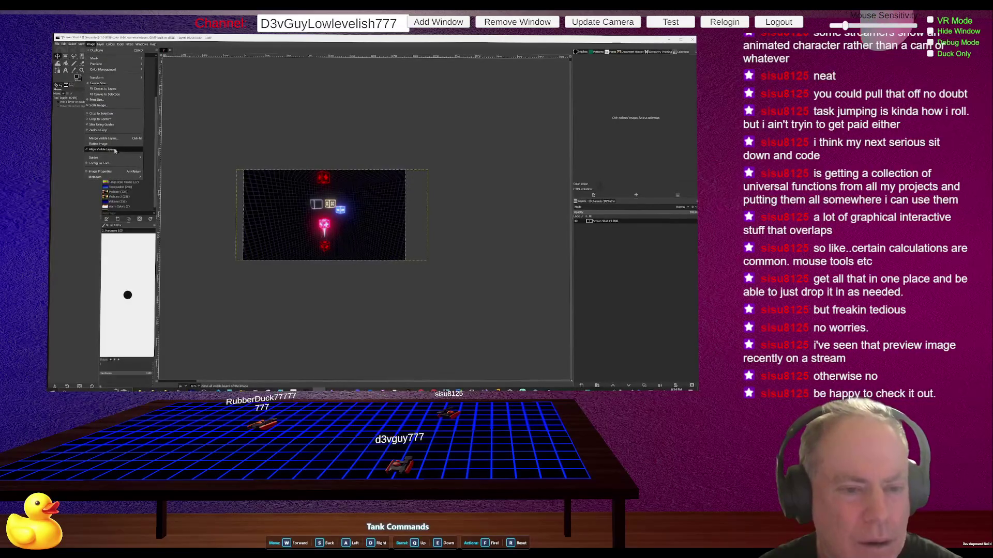
{"action": "left_click", "coordinate": [107, 115]}
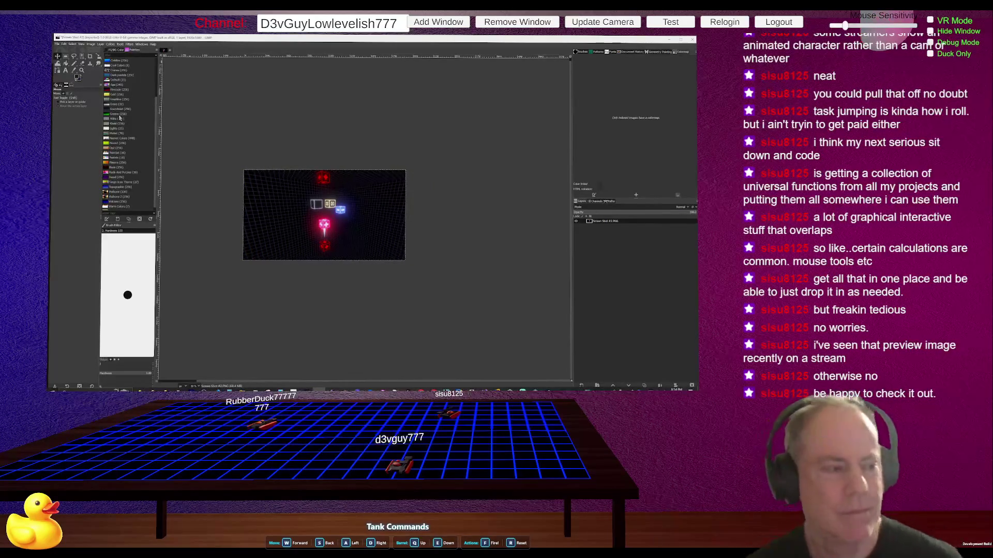